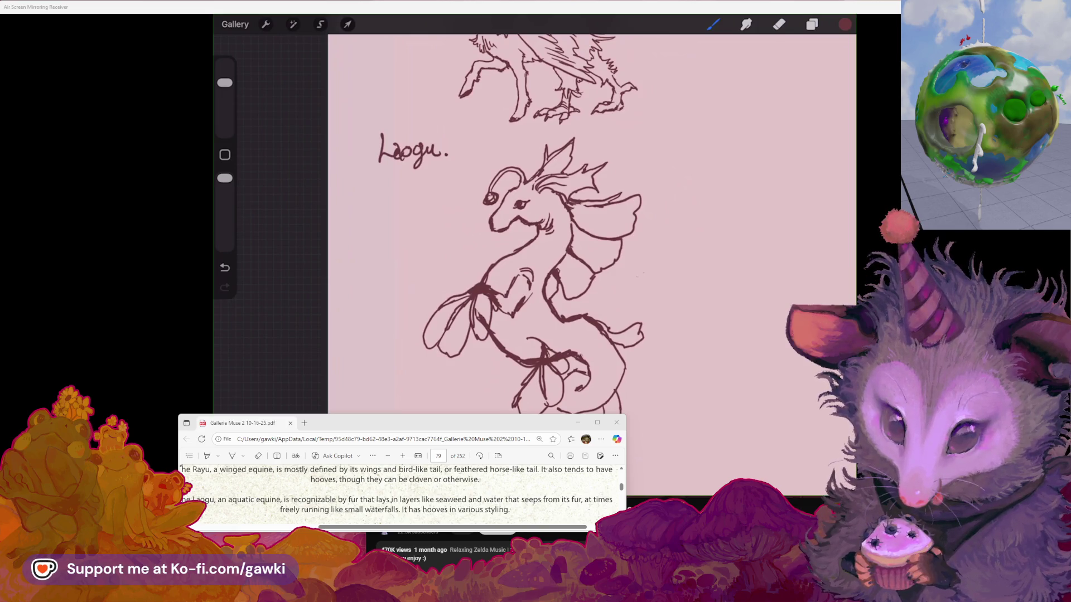
Step: Erase the Laogu's old front-hoof lines and draw a new hoof in their place
scroll(591, 262, "up", 5)
key("e")
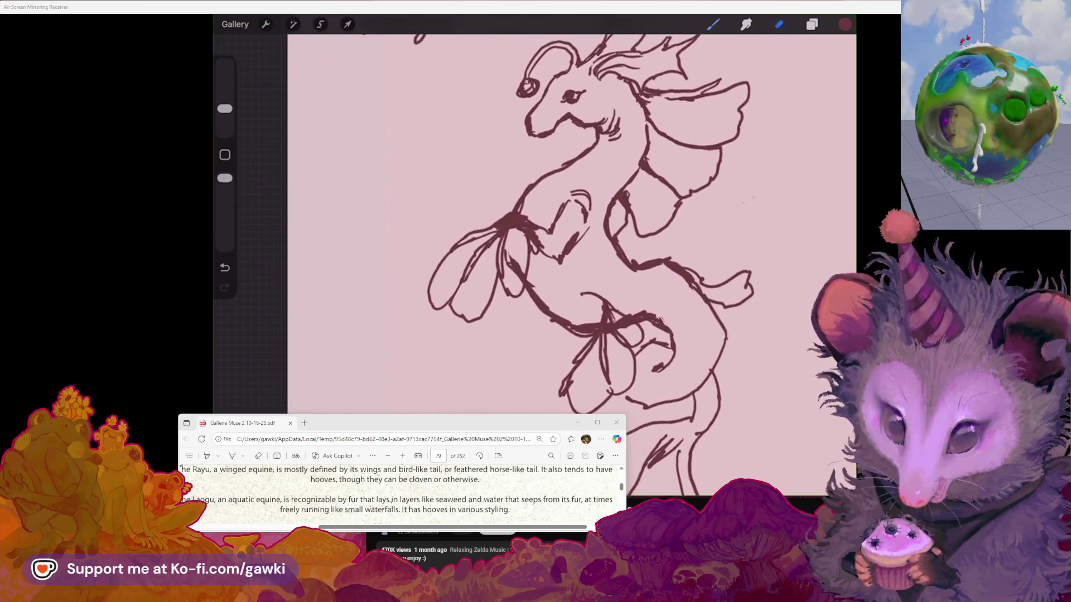
left_click_drag(516, 274, 510, 247)
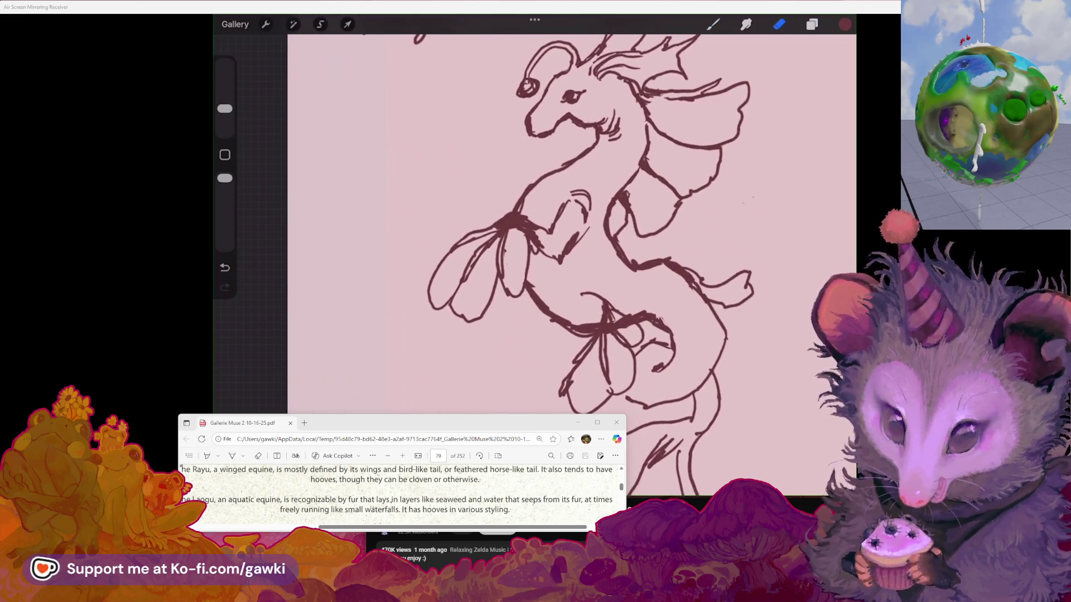
key("b")
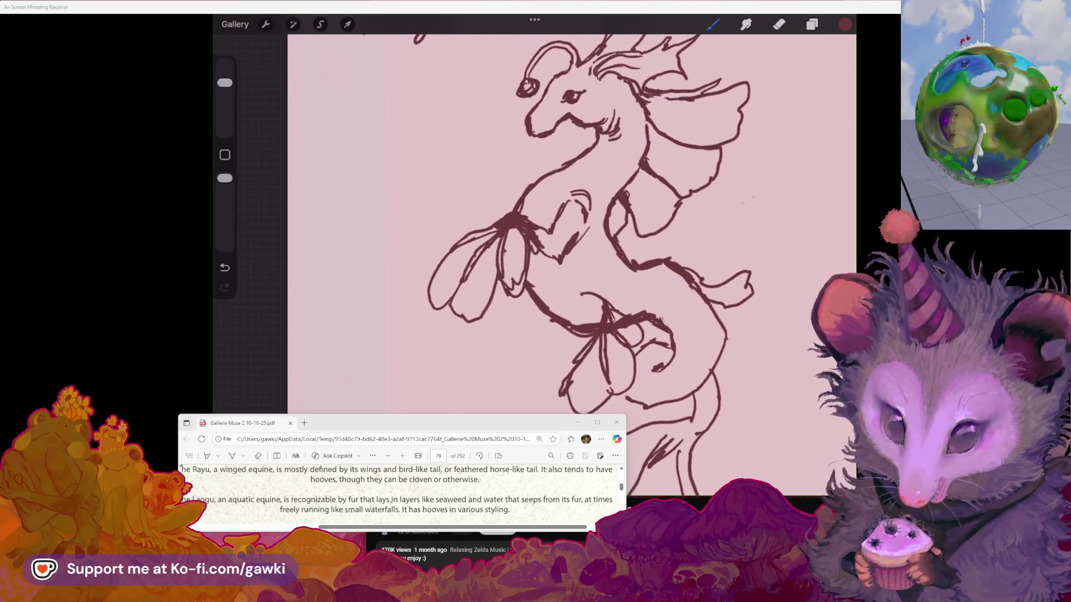
left_click_drag(519, 237, 510, 278)
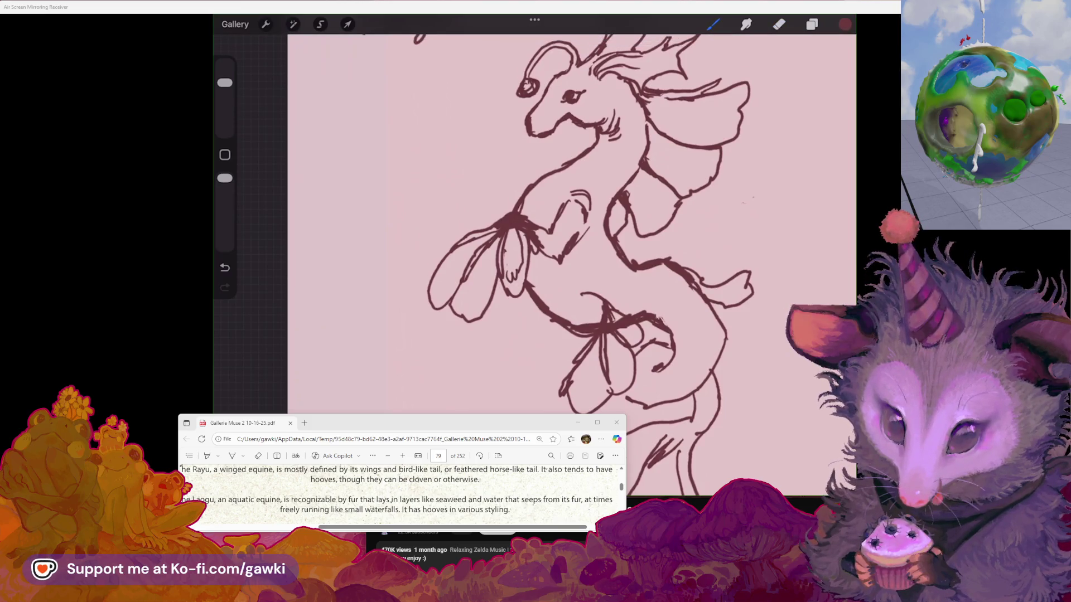
Step: Add feathery detail strokes to the Laogu's lower-left wing, right wing and leg
left_click_drag(468, 307, 494, 261)
mouse_move(434, 285)
left_mouse_down()
mouse_move(460, 248)
mouse_move(466, 266)
left_mouse_up()
scroll(586, 251, "down", 2)
scroll(530, 223, "up", 3)
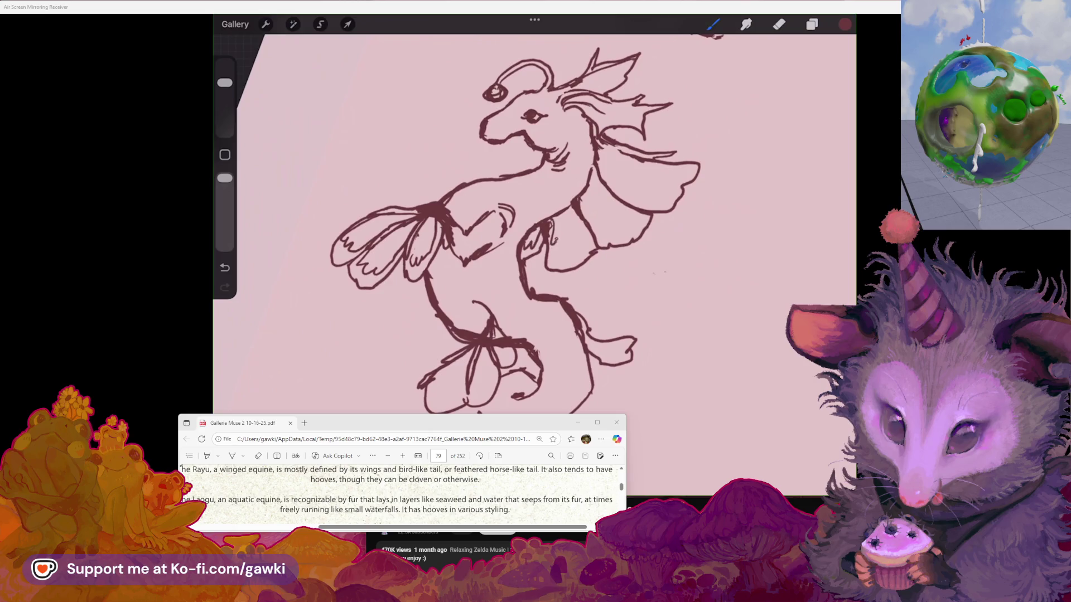
left_click_drag(553, 263, 561, 237)
mouse_move(560, 263)
left_mouse_down()
mouse_move(589, 241)
mouse_move(585, 230)
left_mouse_up()
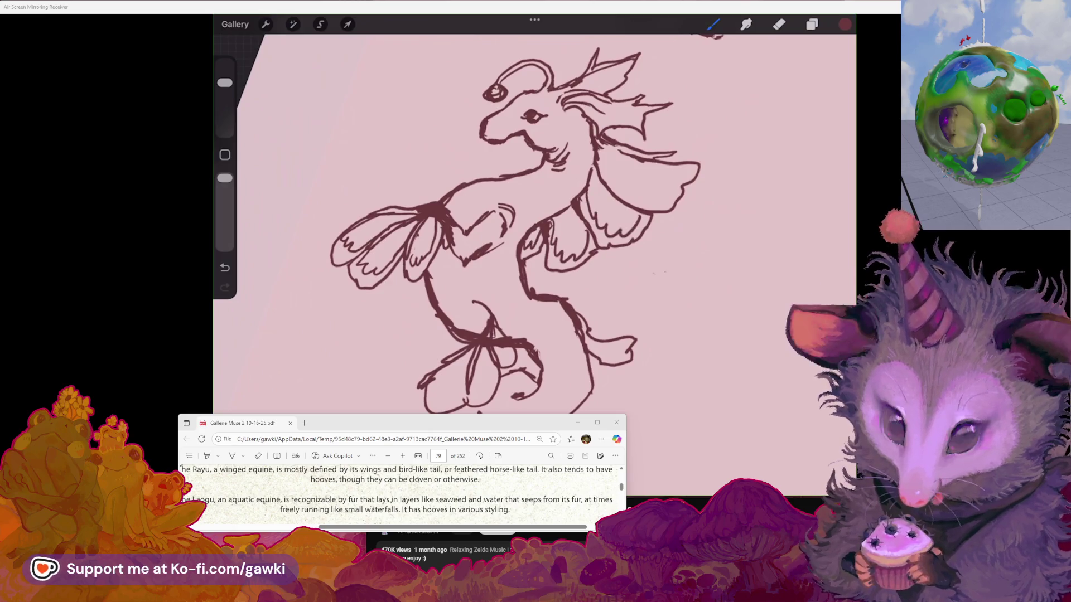
scroll(557, 184, "up", 5)
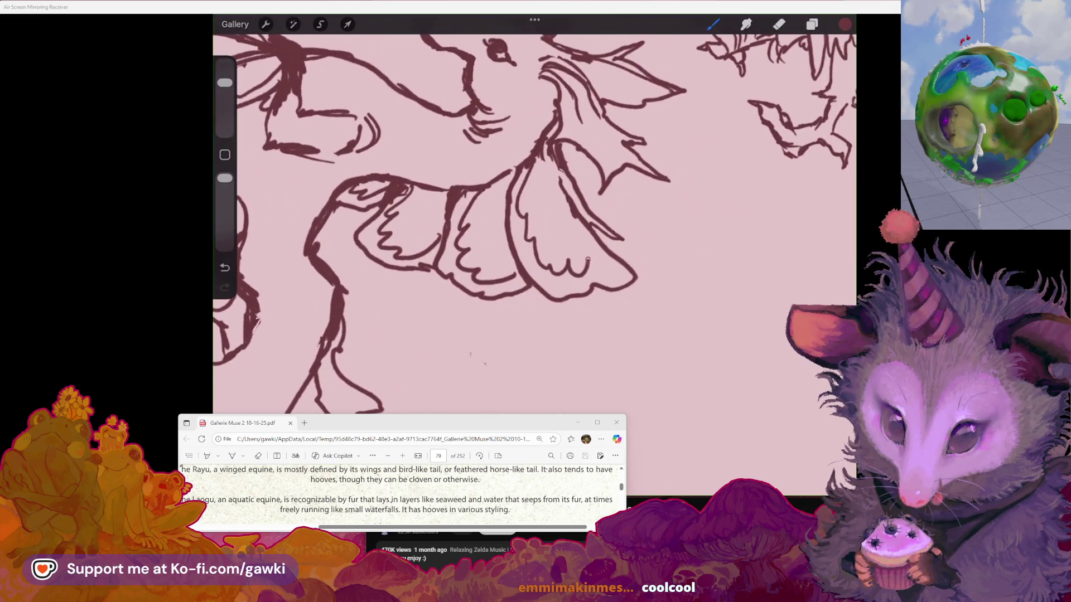
scroll(534, 223, "down", 5)
scroll(534, 223, "up", 5)
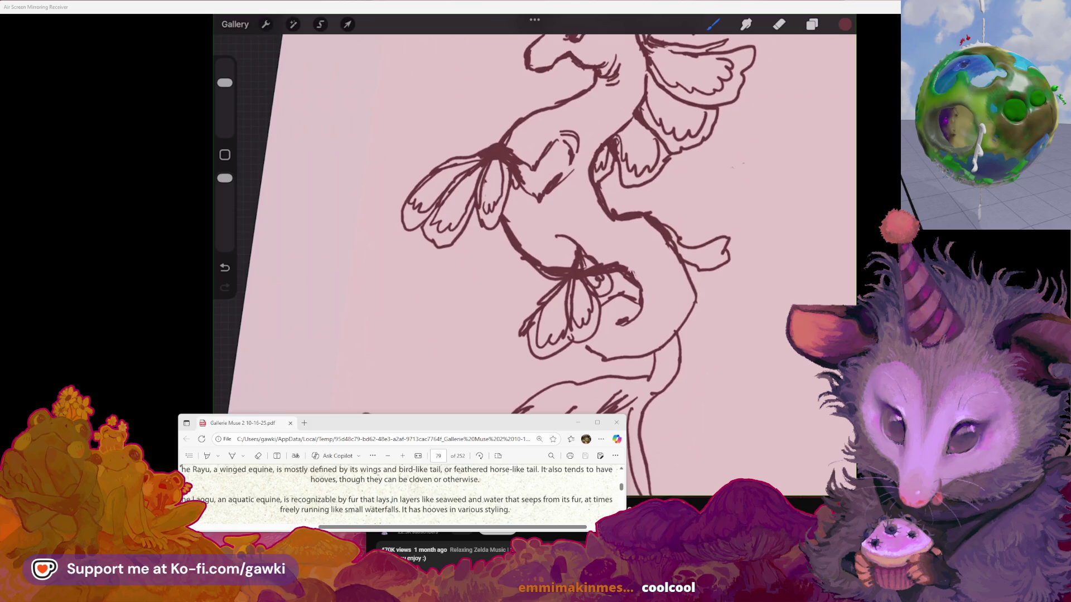
scroll(557, 251, "down", 3)
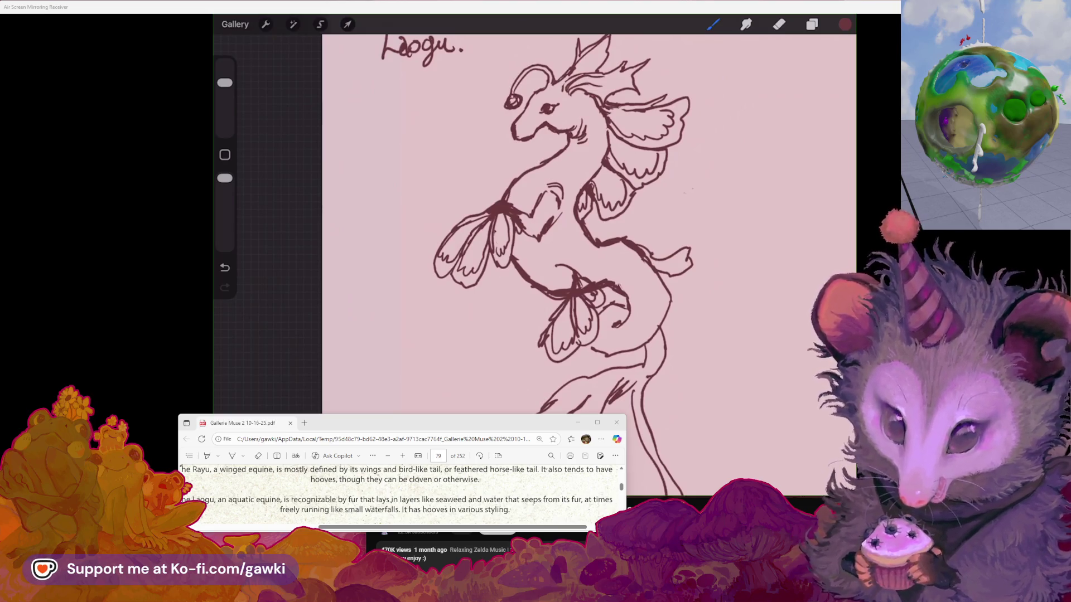
left_click_drag(558, 223, 489, 217)
Step: Erase the Laogu's old tail tip and draw a new tail sweeping out to the right
left_click(778, 24)
left_click(596, 267)
mouse_move(596, 267)
left_mouse_down()
mouse_move(619, 248)
mouse_move(580, 249)
left_mouse_up()
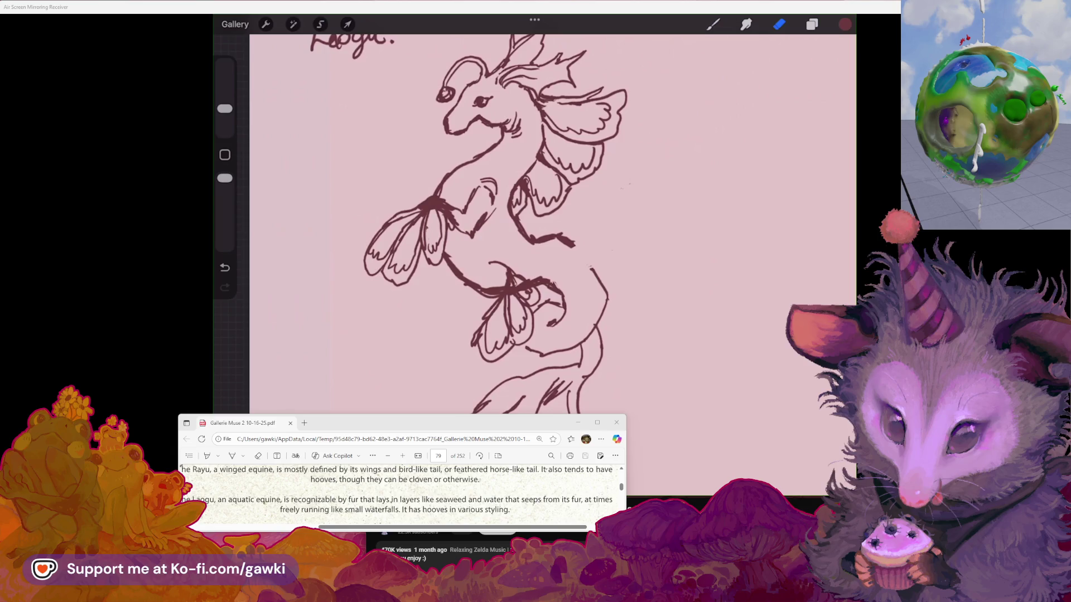
left_click_drag(583, 244, 634, 255)
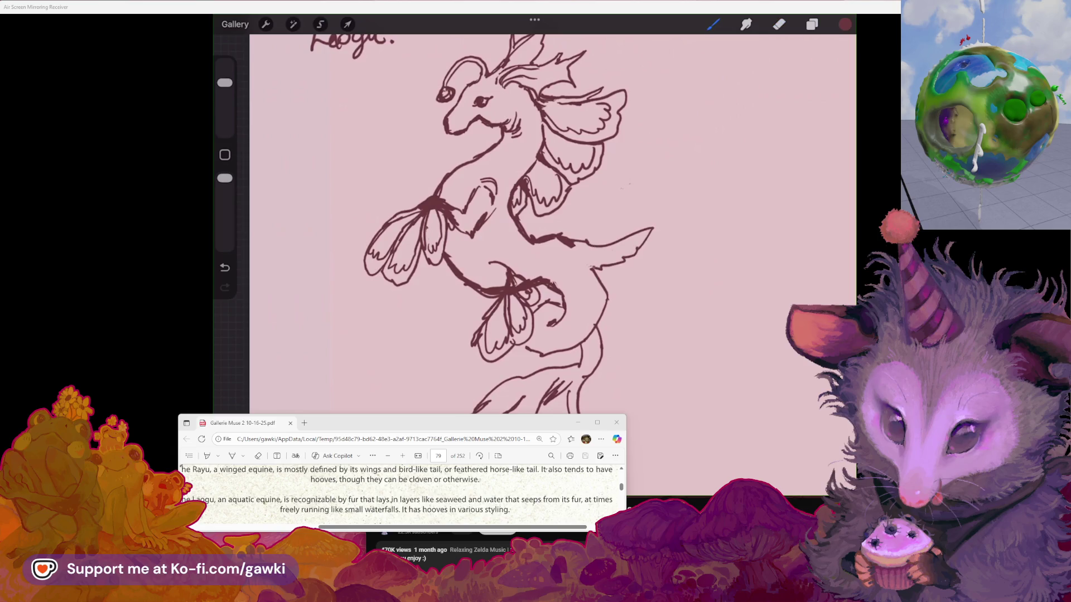
Step: Replace the Laogu's snout with a longer, pointed one and add a lower jaw line
mouse_move(502, 223)
left_mouse_down()
mouse_move(552, 234)
mouse_move(547, 268)
mouse_move(457, 201)
mouse_move(557, 245)
left_mouse_up()
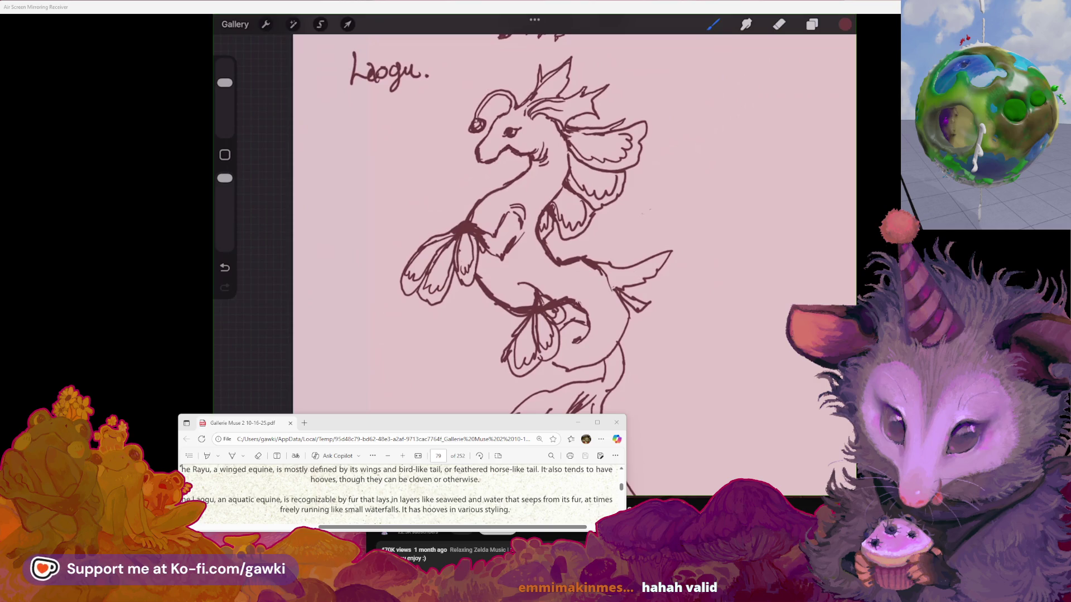
left_click_drag(535, 223, 557, 268)
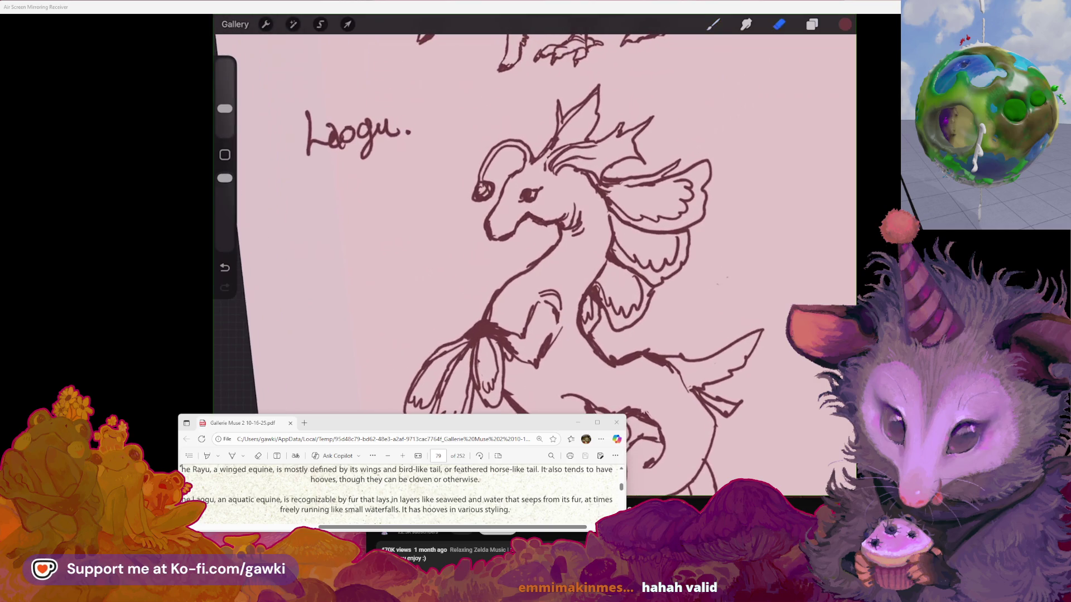
left_click_drag(486, 215, 502, 245)
left_click(712, 24)
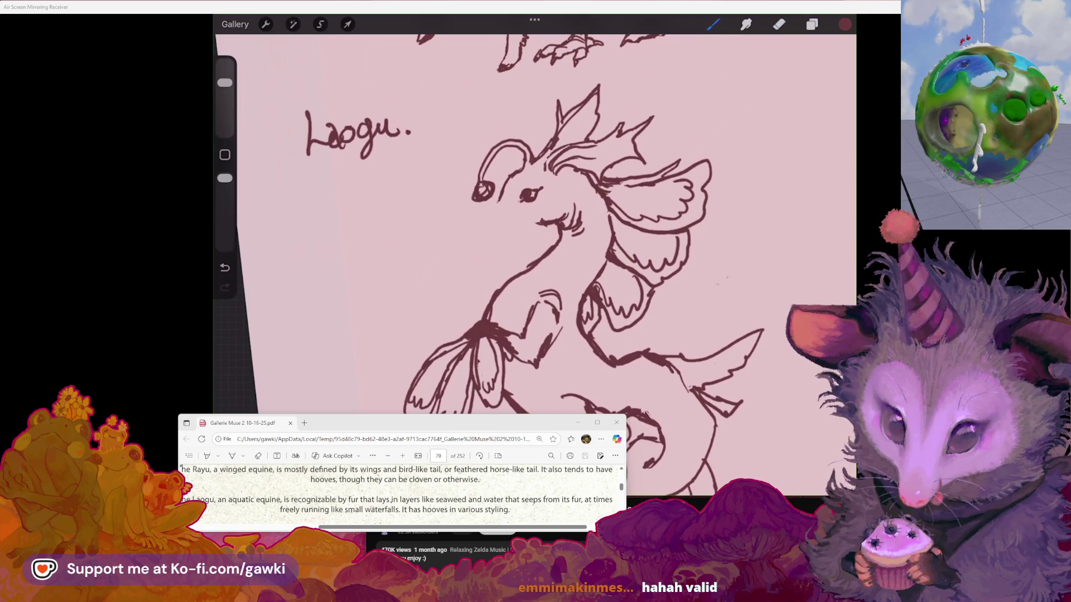
left_click_drag(488, 207, 458, 237)
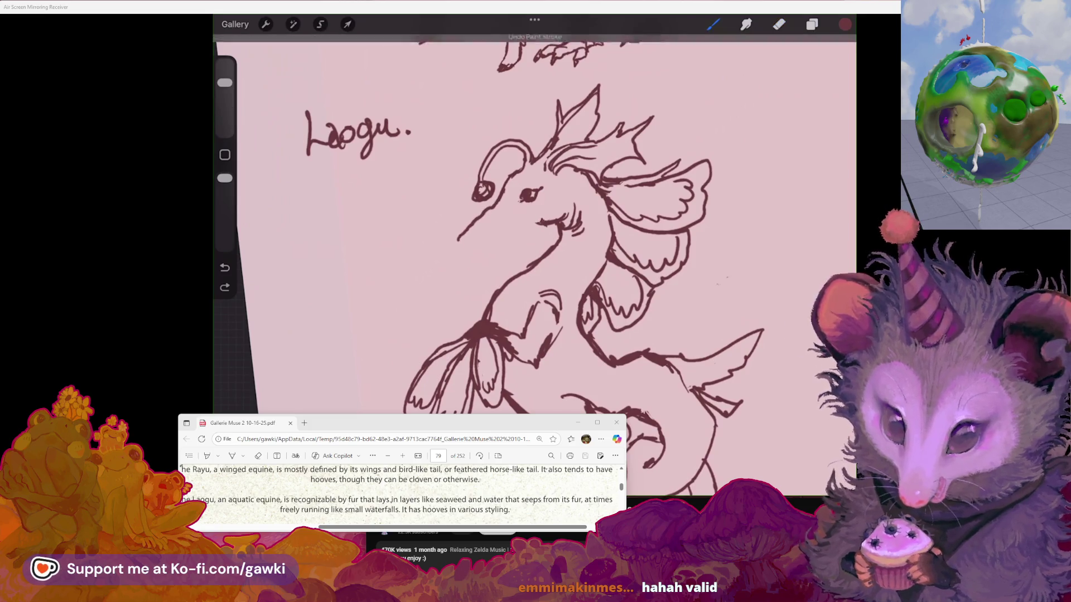
key("ctrl+z")
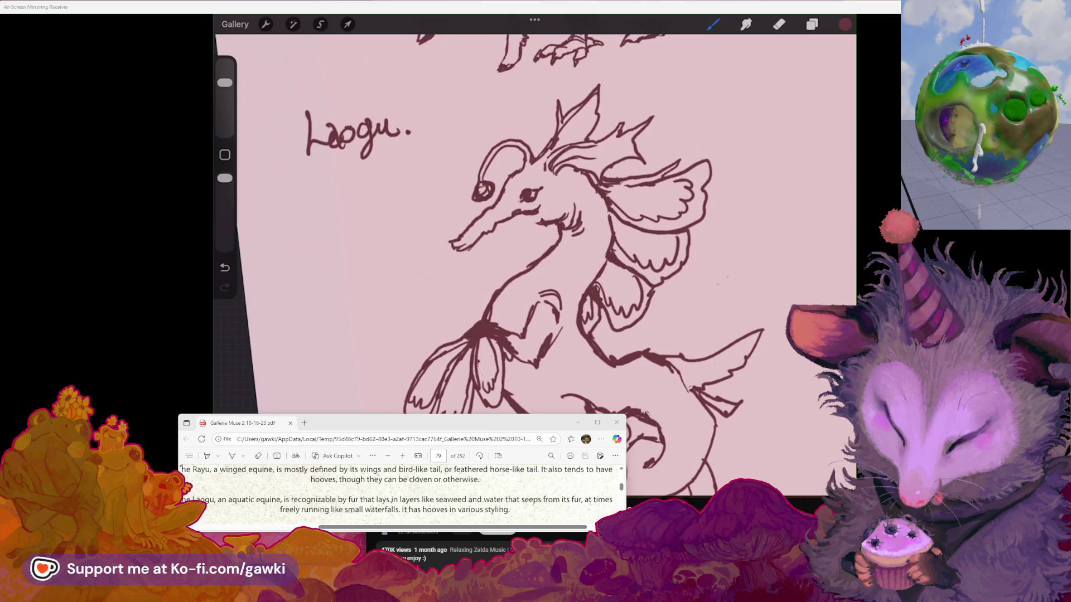
left_click_drag(475, 250, 496, 237)
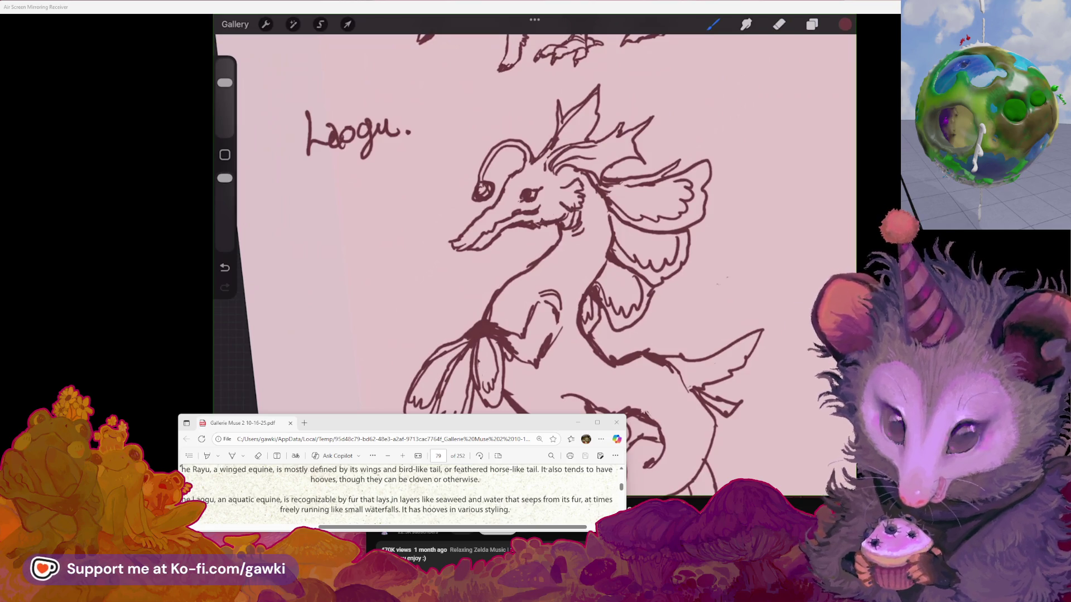
Step: Reduce the tool size, erase the Laogu's old tail fin and draw a new curved fin at the tip
scroll(557, 251, "down", 3)
scroll(558, 251, "up", 3)
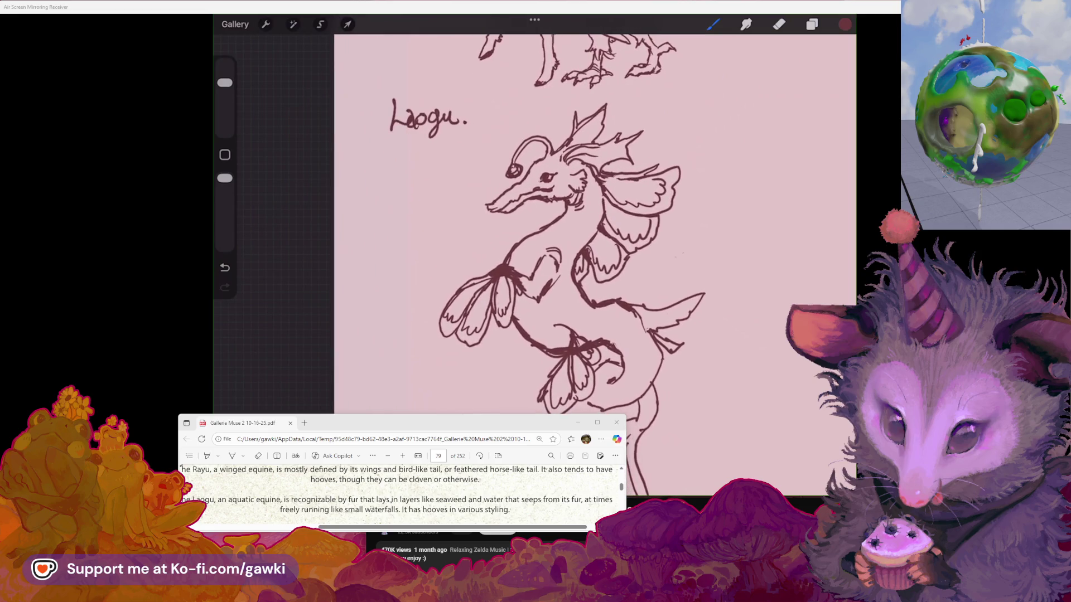
scroll(558, 251, "down", 3)
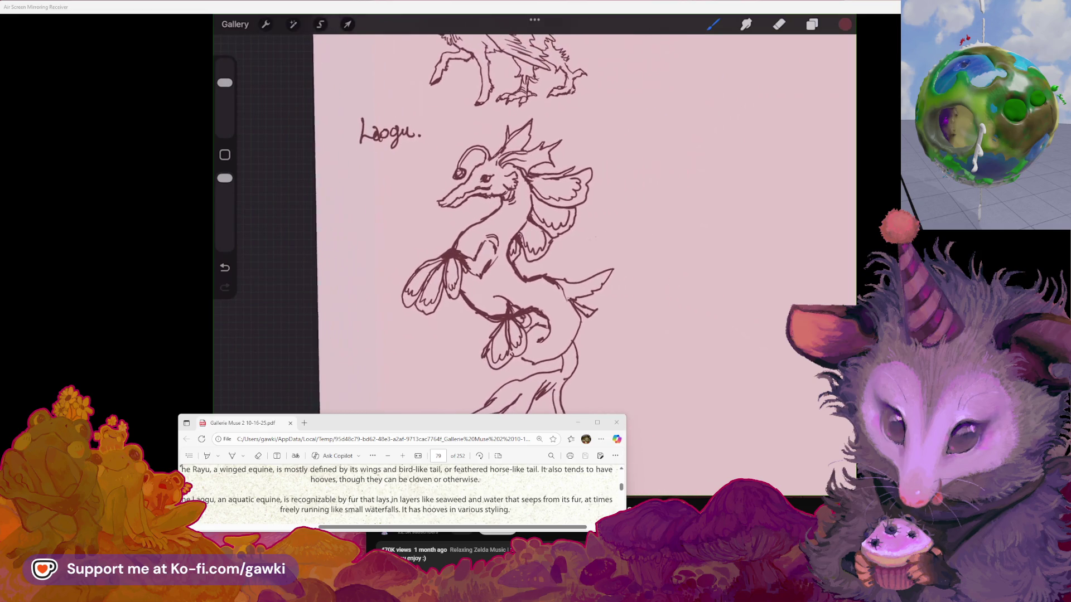
left_click_drag(224, 83, 224, 109)
left_click(779, 24)
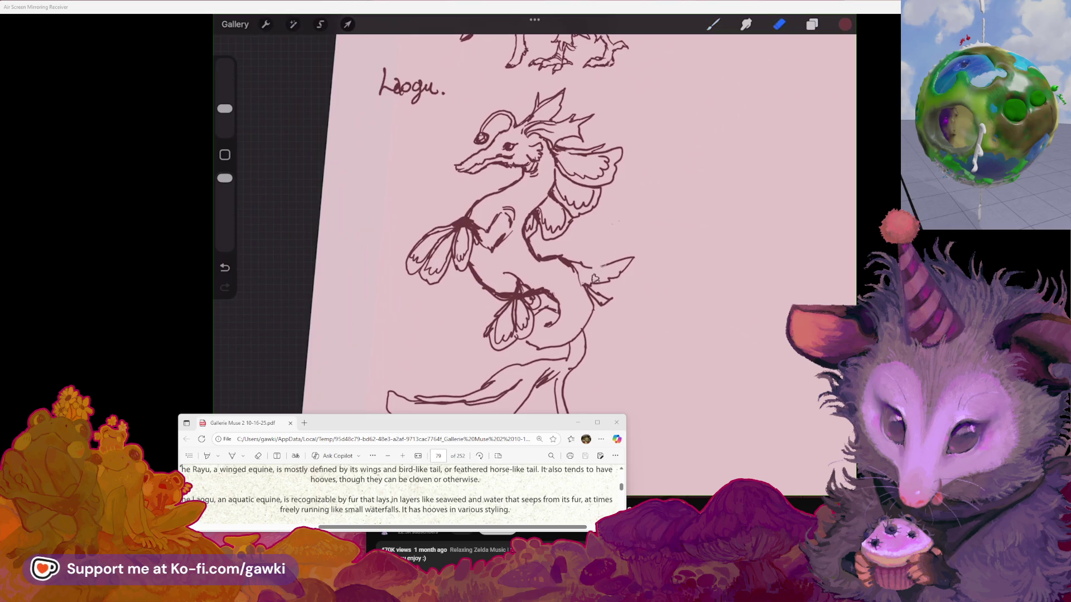
mouse_move(591, 273)
left_mouse_down()
mouse_move(611, 313)
mouse_move(601, 290)
left_mouse_up()
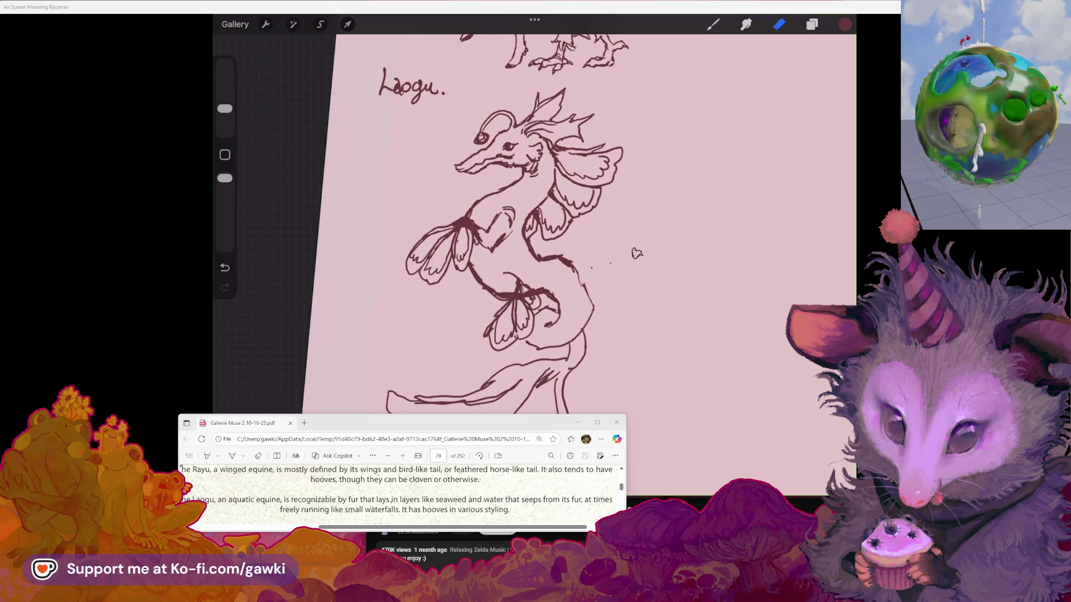
left_click(713, 24)
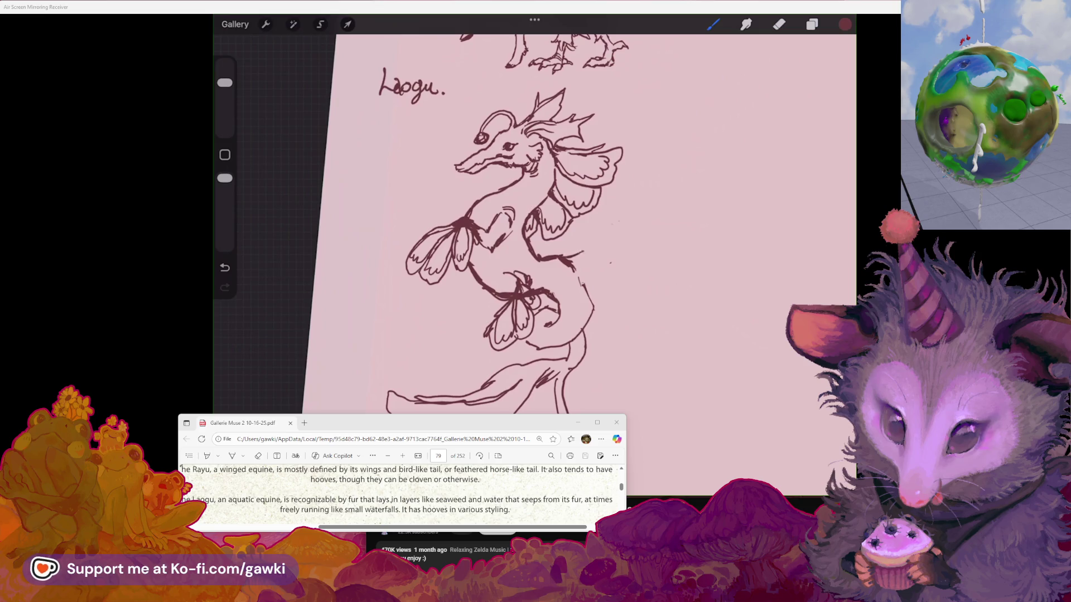
mouse_move(577, 256)
left_mouse_down()
mouse_move(618, 229)
mouse_move(618, 266)
mouse_move(580, 294)
mouse_move(585, 283)
left_mouse_up()
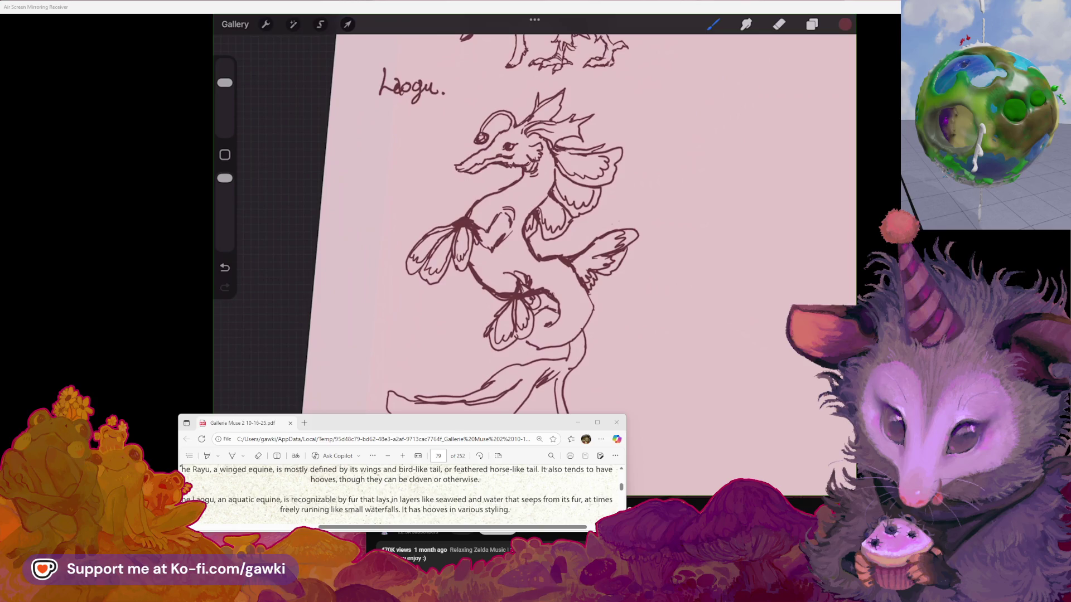
scroll(473, 215, "down", 3)
mouse_move(547, 184)
left_mouse_down()
mouse_move(461, 204)
mouse_move(541, 221)
left_mouse_up()
Step: Lasso the Laogu sketch with Freehand selection, scale it down and move it down-left
left_click(320, 24)
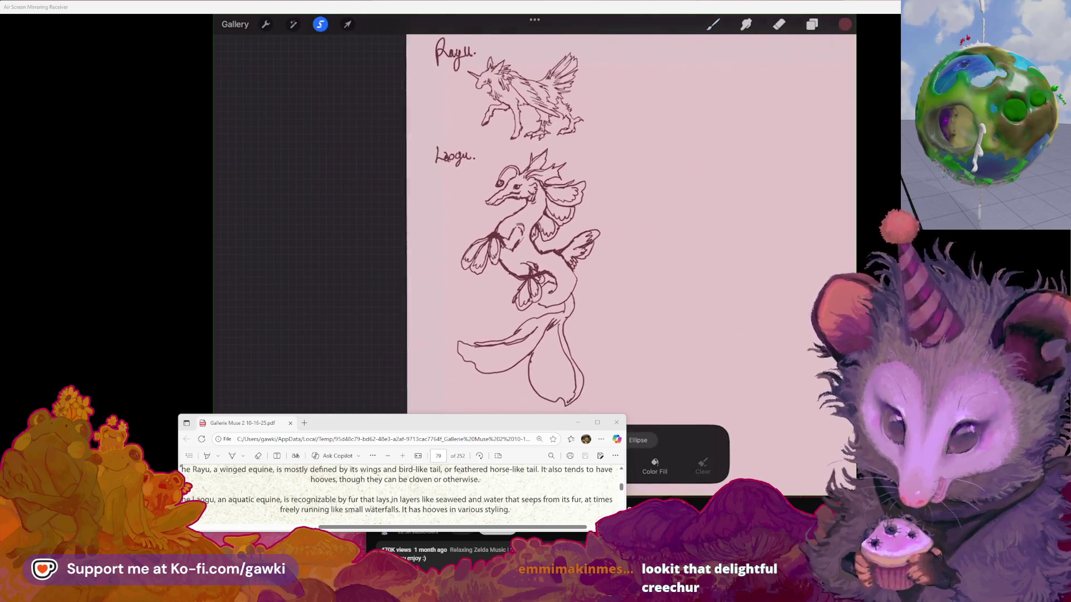
mouse_move(513, 162)
left_mouse_down()
mouse_move(575, 163)
mouse_move(490, 413)
left_mouse_up()
left_click(348, 24)
left_click_drag(600, 405, 551, 322)
left_click_drag(503, 235, 461, 257)
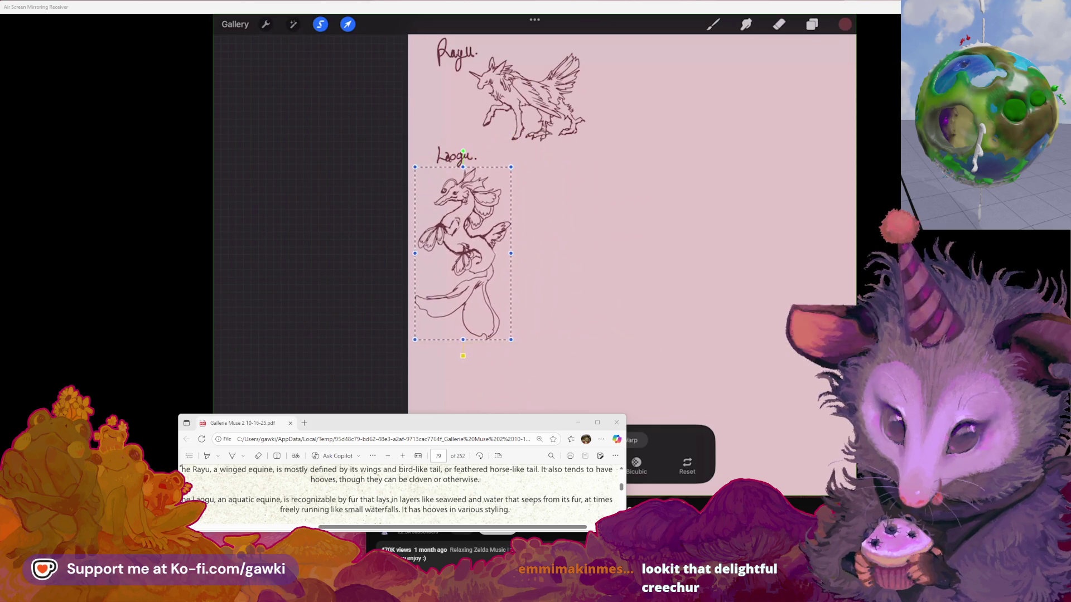
left_click(713, 24)
scroll(630, 223, "up", 2)
scroll(611, 214, "up", 1)
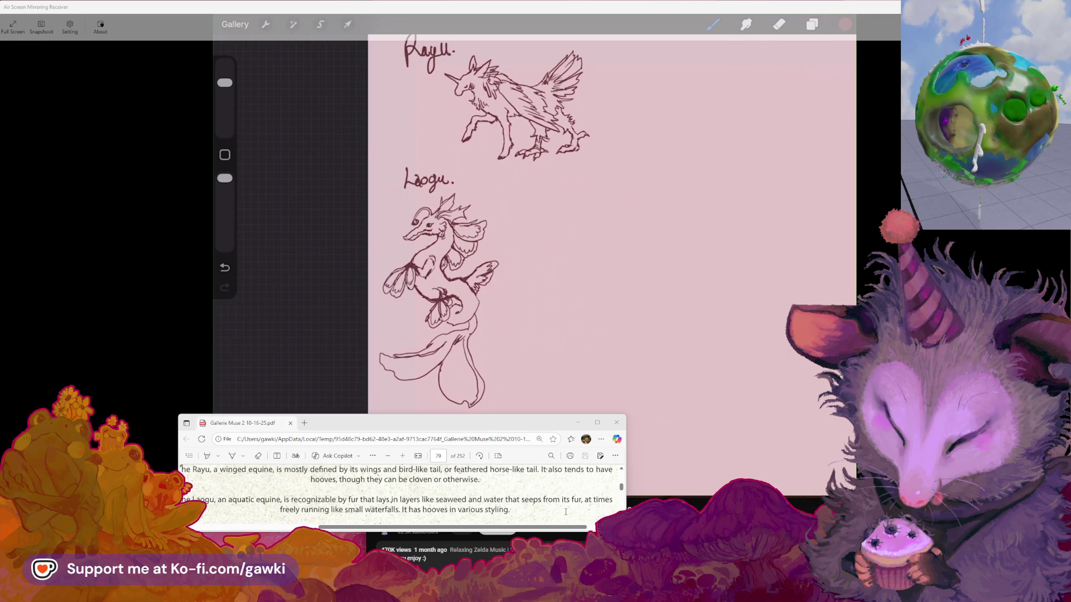
scroll(565, 511, "down", 2)
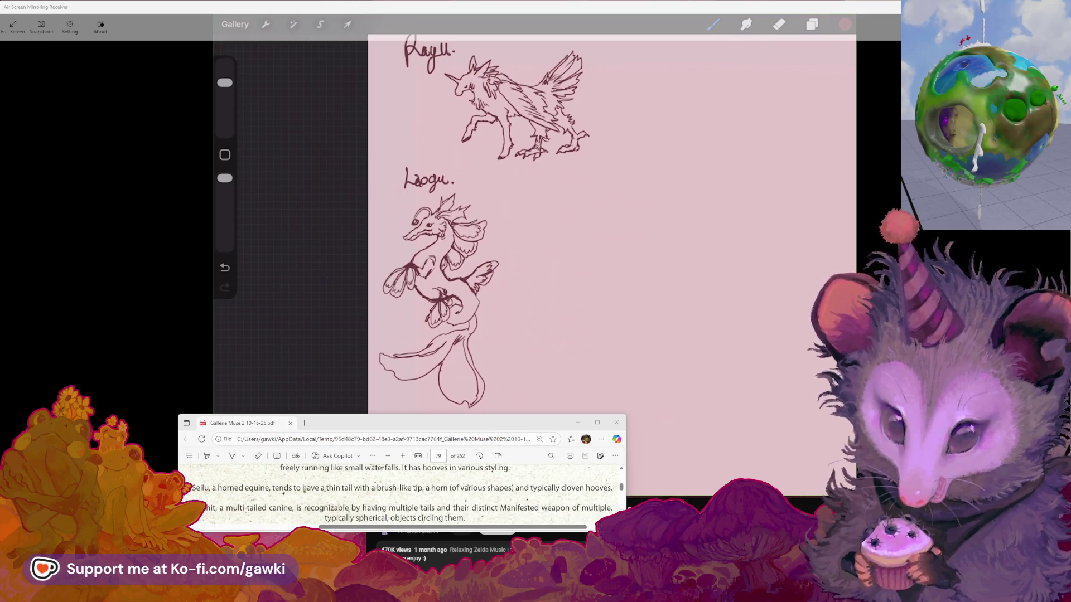
Step: Draw Seilu's thin tail running downward with a brush-like tuft at its tip
mouse_move(489, 424)
left_mouse_down()
mouse_move(494, 437)
mouse_move(479, 444)
left_mouse_up()
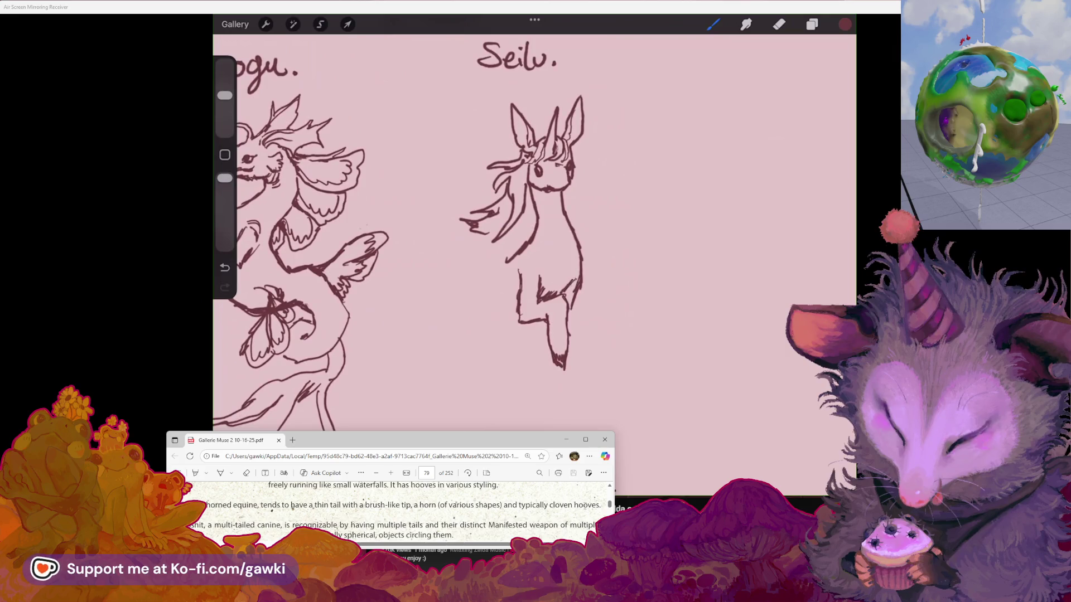
mouse_move(516, 55)
left_mouse_down()
mouse_move(597, 60)
mouse_move(577, 56)
left_mouse_up()
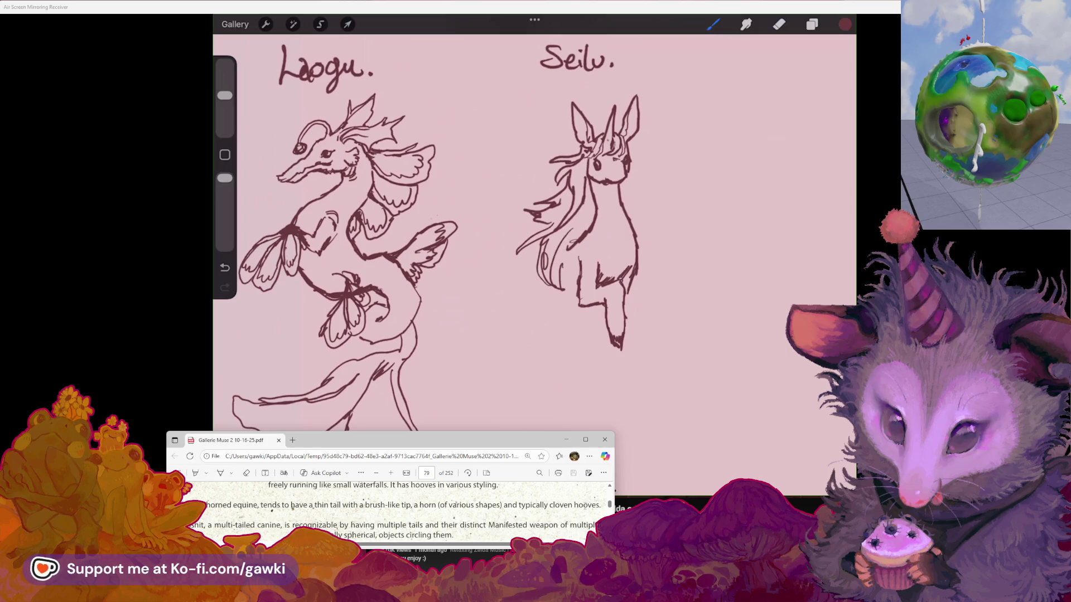
left_click_drag(562, 56, 558, 55)
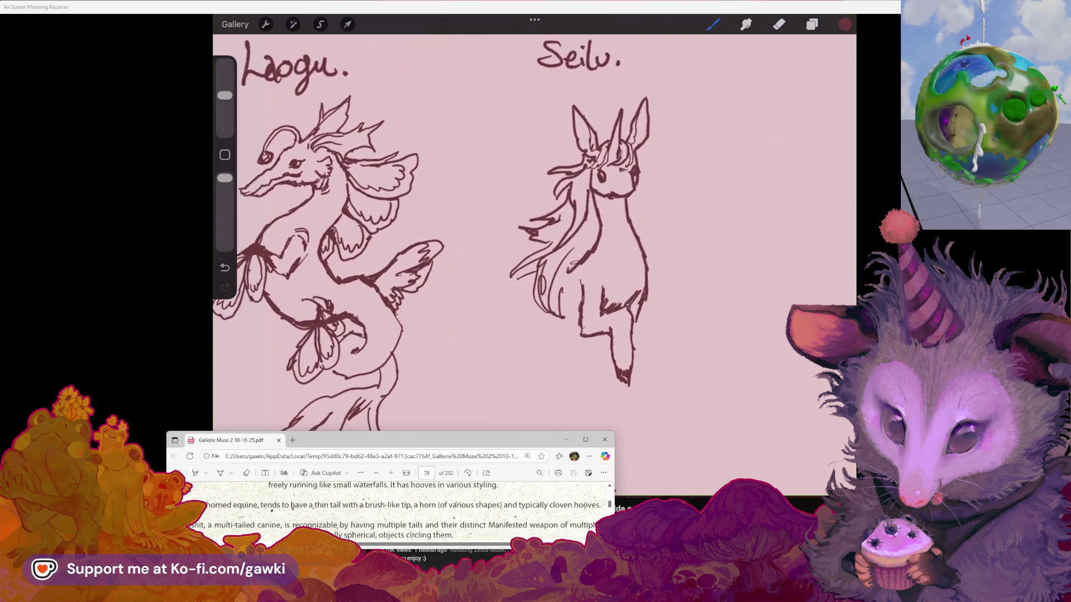
left_click_drag(507, 304, 513, 332)
left_click_drag(535, 223, 502, 186)
key("ctrl+z")
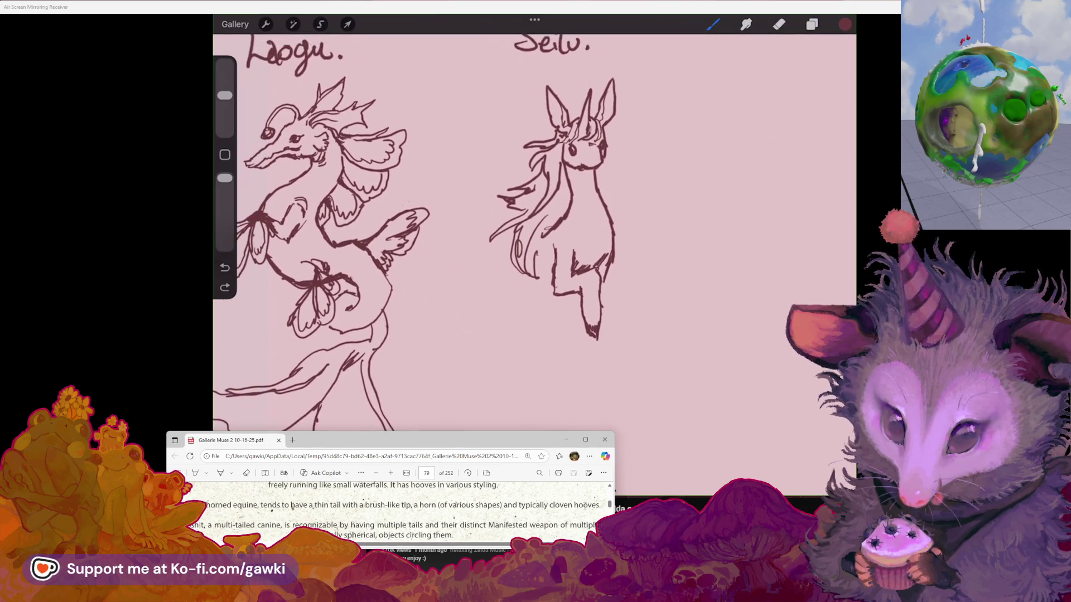
left_click_drag(497, 255, 489, 273)
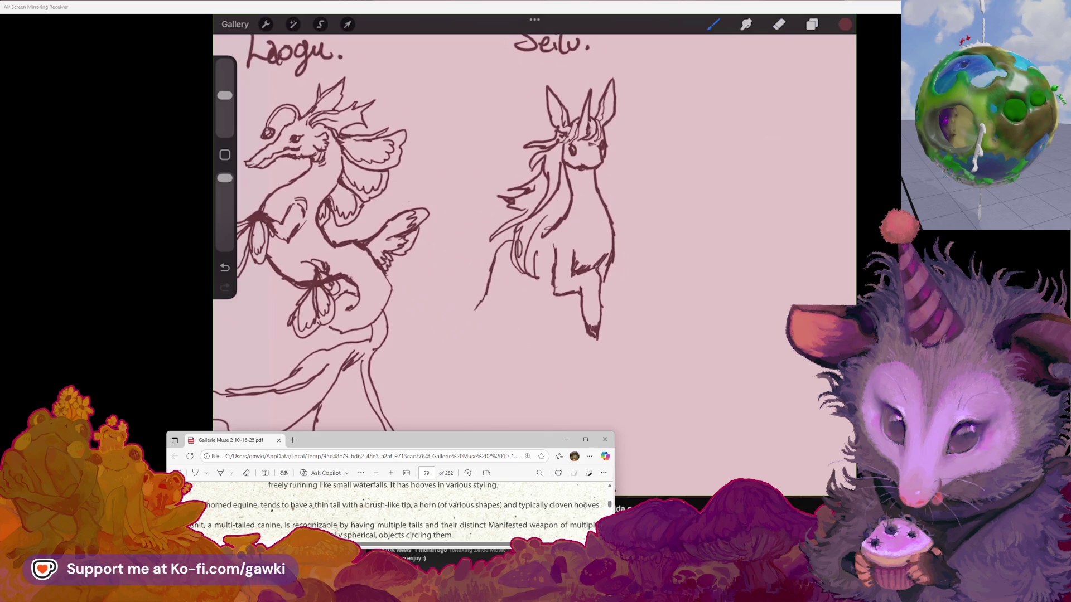
left_click_drag(474, 310, 450, 336)
mouse_move(432, 374)
left_mouse_down()
mouse_move(429, 392)
mouse_move(452, 384)
left_mouse_up()
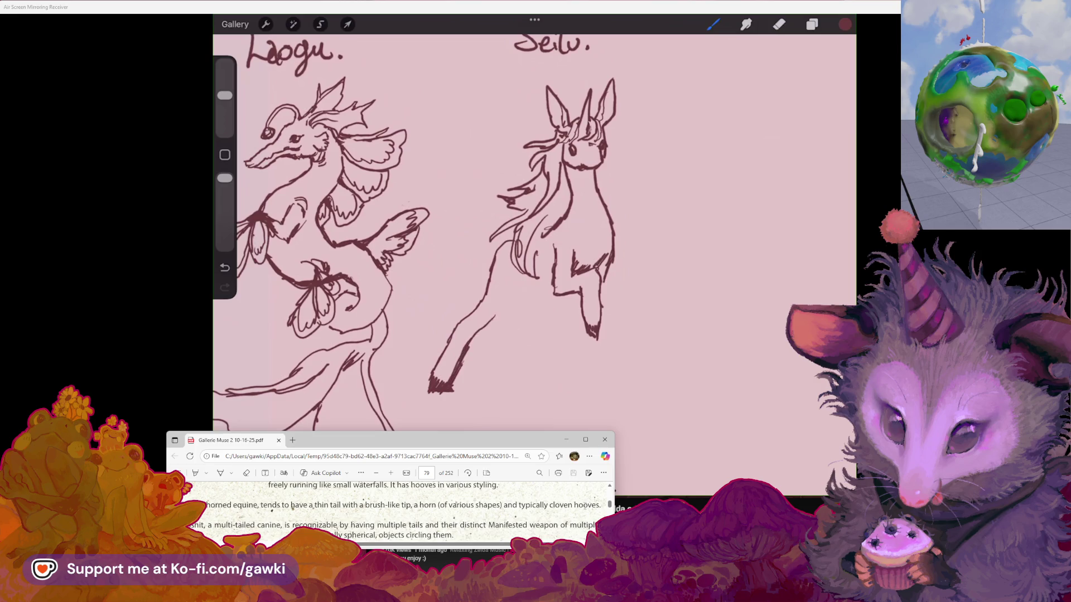
Step: Draw Seilu's back leg down to the hoof and add a line beside the front leg
left_click_drag(519, 287, 490, 321)
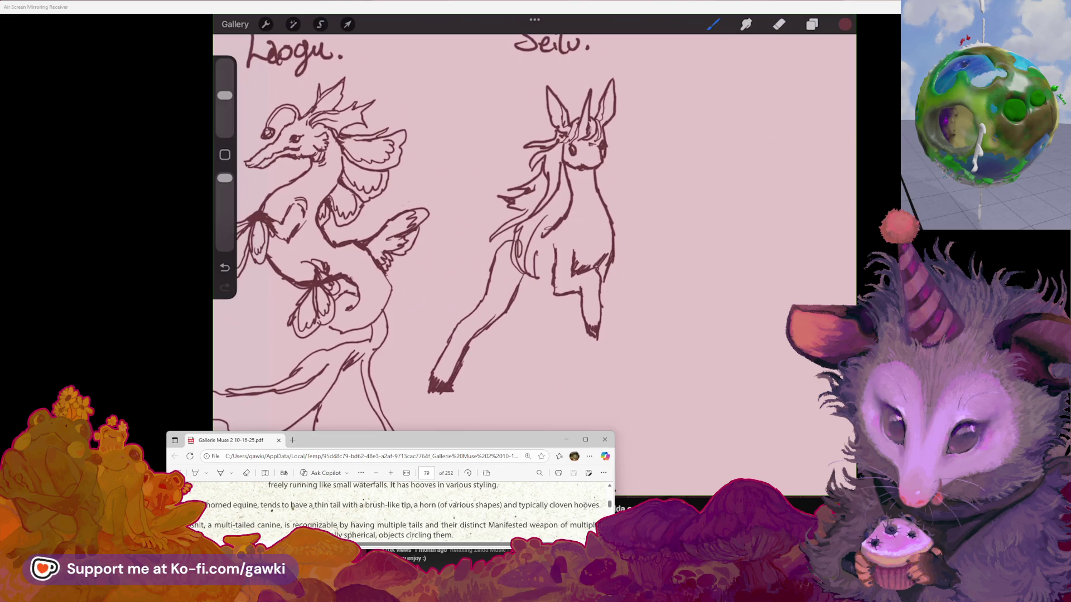
scroll(502, 234, "up", 2)
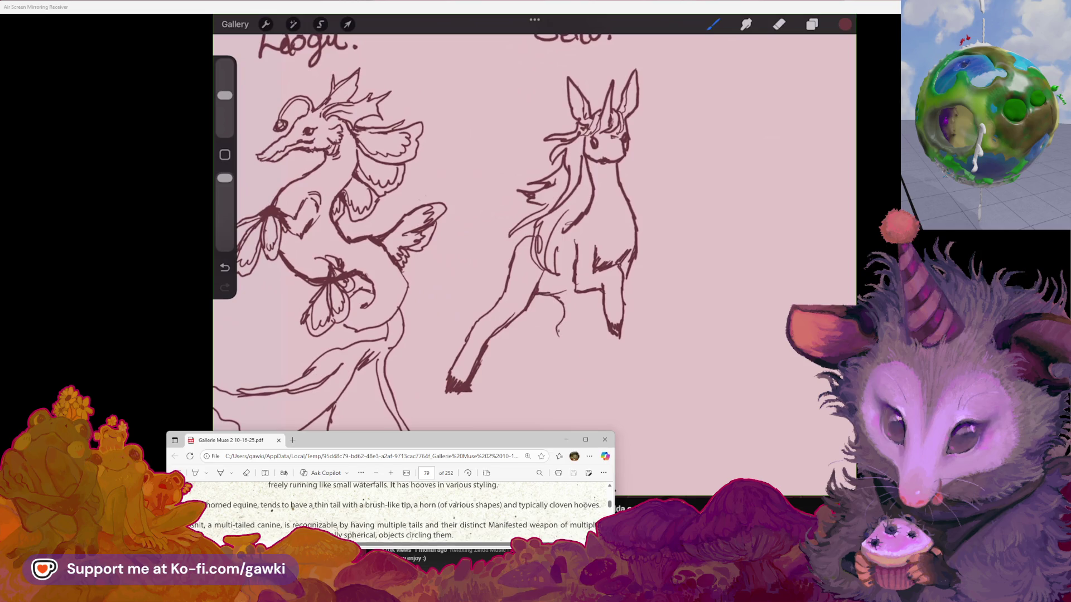
mouse_move(561, 343)
left_mouse_down()
mouse_move(571, 385)
mouse_move(595, 396)
left_mouse_up()
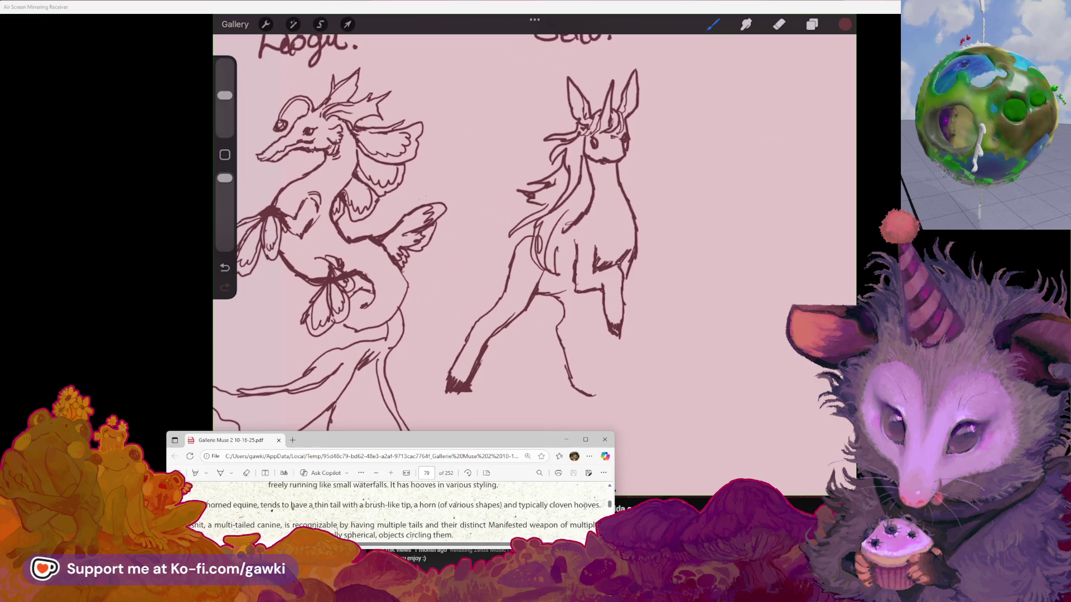
left_click_drag(590, 291, 592, 396)
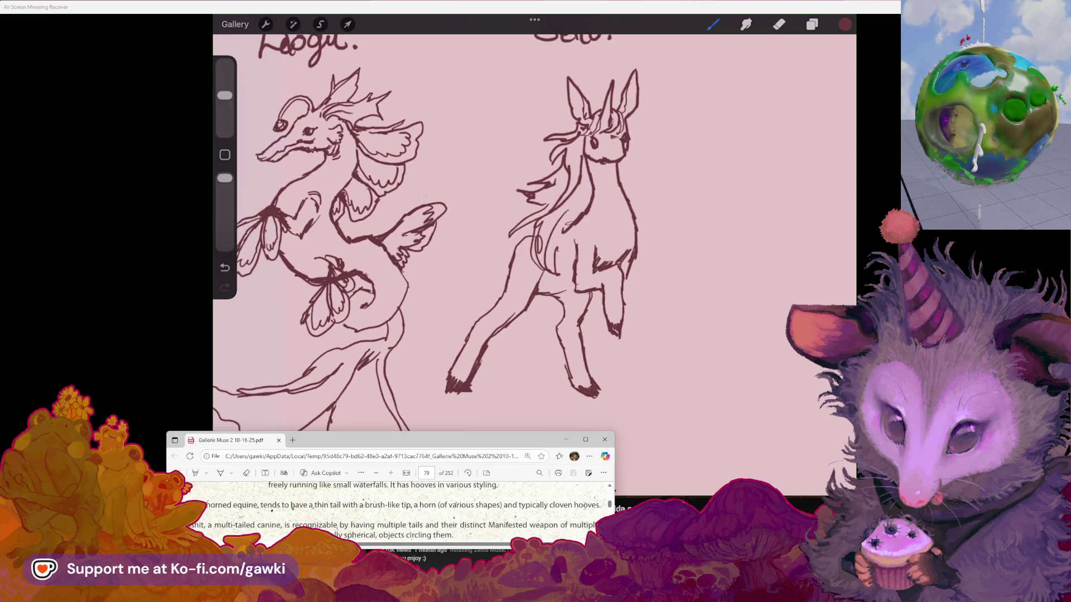
left_click_drag(625, 311, 635, 394)
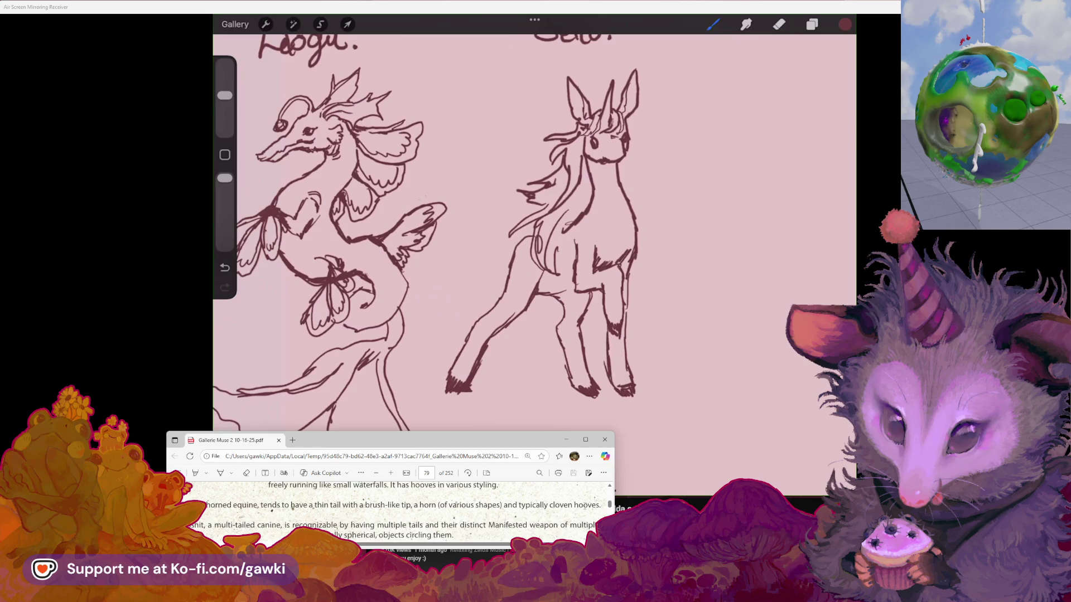
scroll(534, 223, "down", 3)
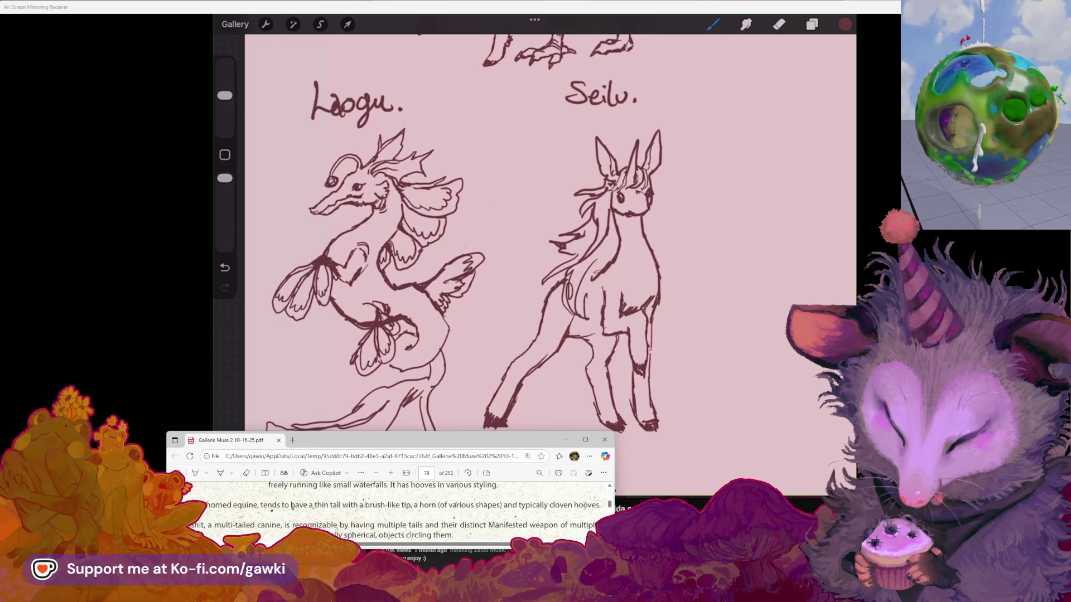
Step: Draw Seilu a long curved tail that curls under its hooves
scroll(534, 223, "down", 2)
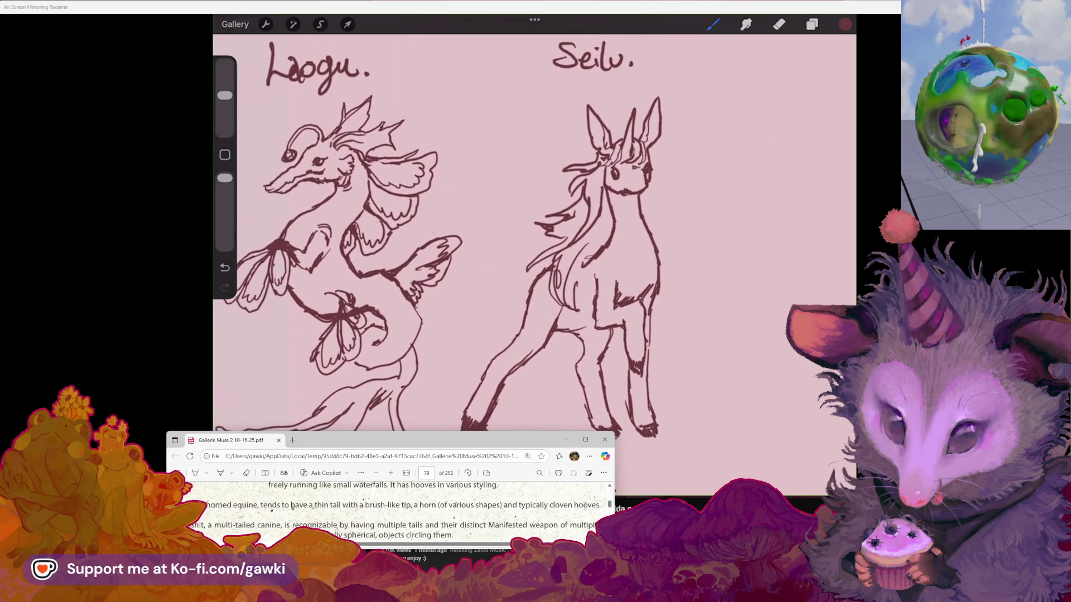
mouse_move(533, 282)
left_mouse_down()
mouse_move(458, 313)
mouse_move(479, 369)
left_mouse_up()
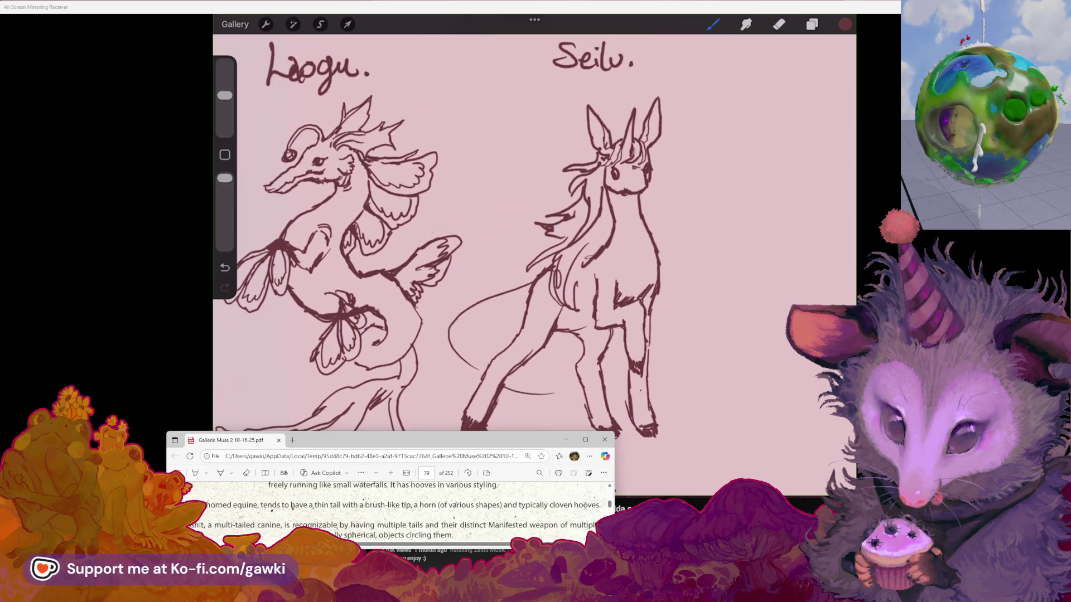
scroll(534, 223, "down", 3)
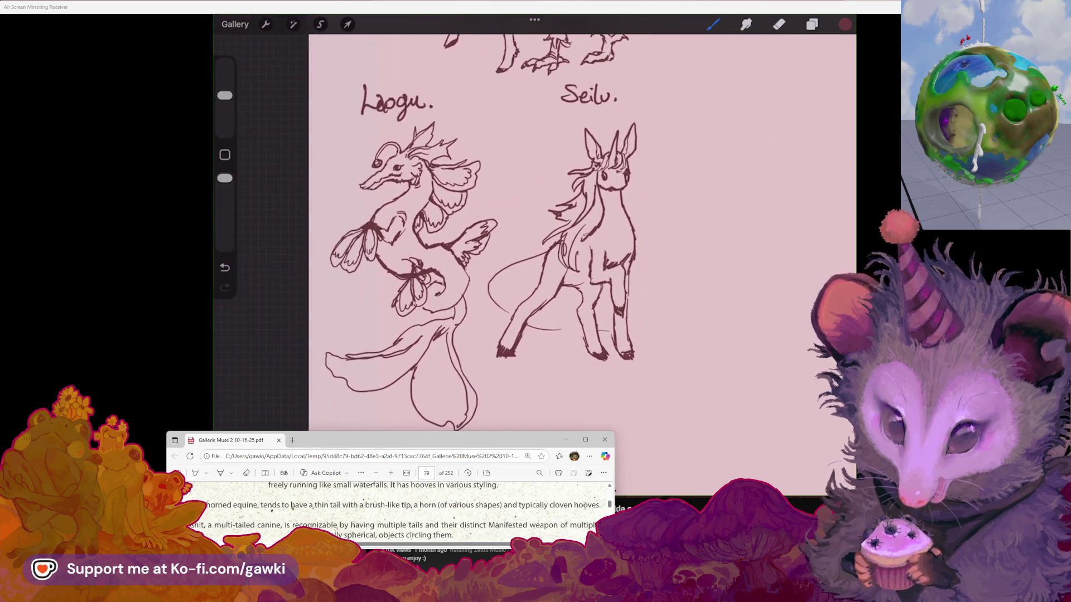
mouse_move(627, 334)
left_mouse_down()
mouse_move(518, 397)
mouse_move(569, 379)
mouse_move(614, 381)
left_mouse_up()
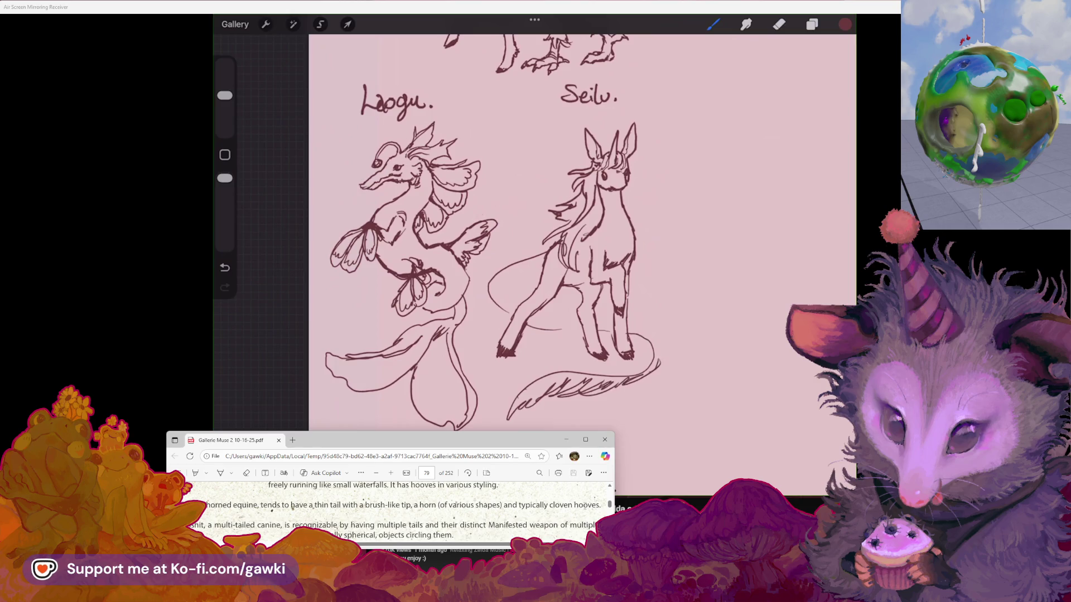
Step: Zoom in on Seilu's face and pick the Eraser to rework its muzzle
scroll(502, 274, "up", 1)
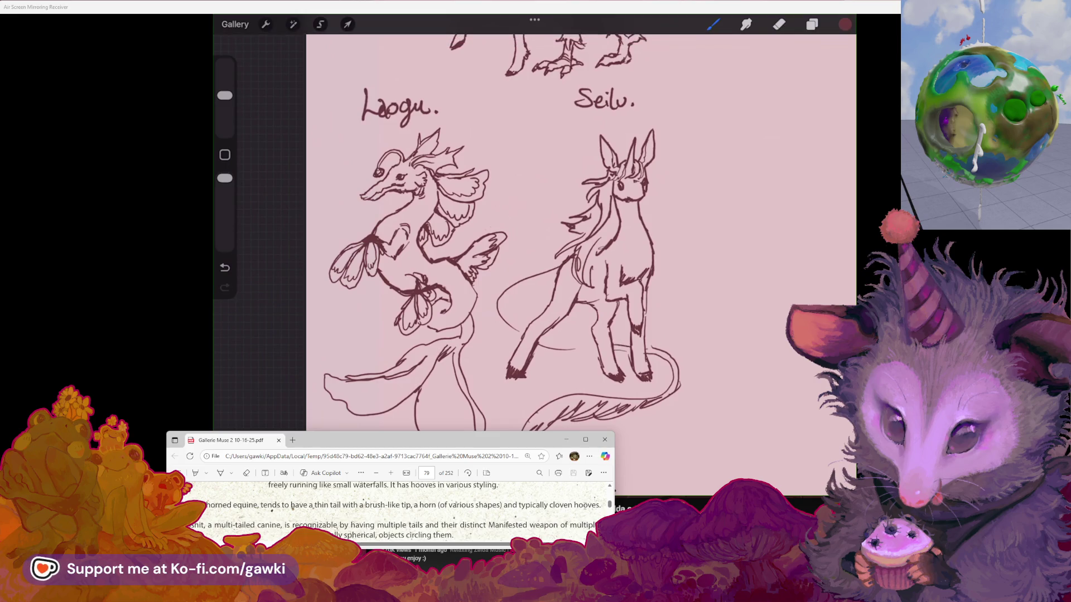
scroll(502, 234, "up", 2)
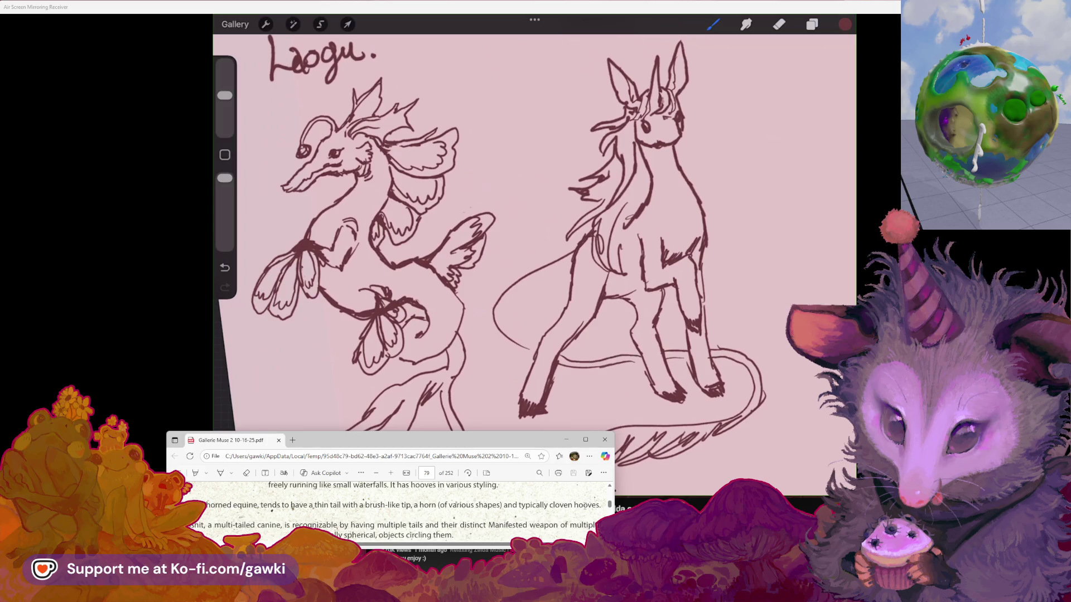
scroll(502, 251, "down", 2)
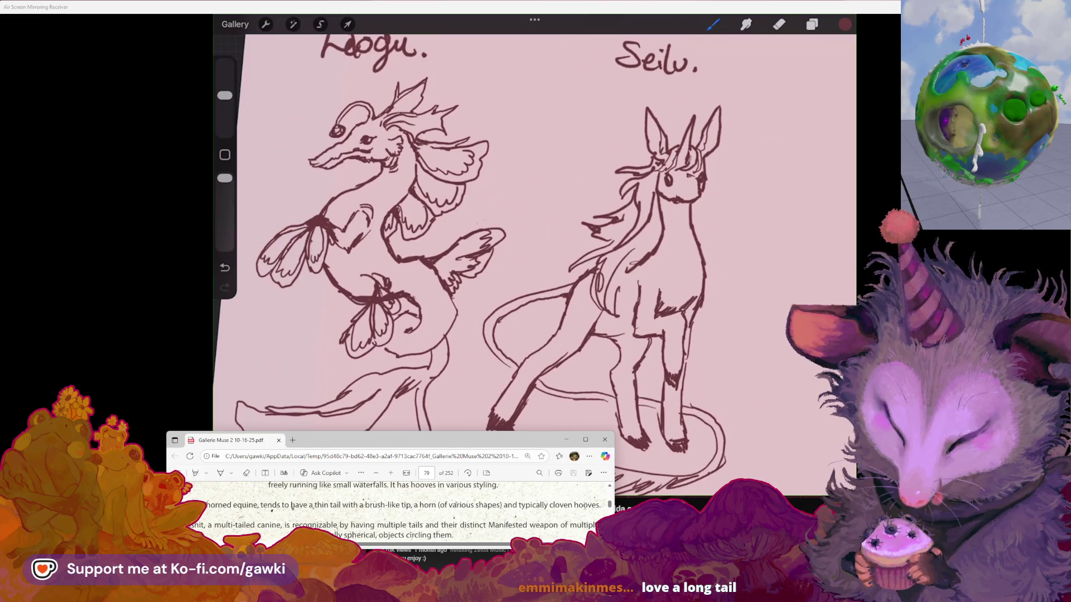
scroll(502, 251, "down", 3)
scroll(502, 251, "up", 2)
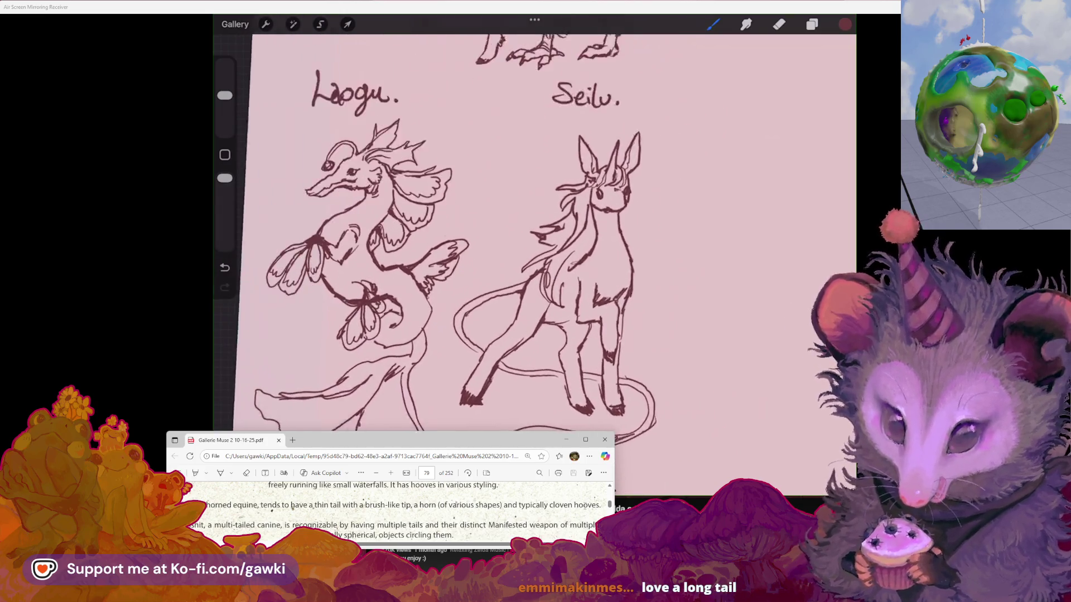
scroll(501, 251, "up", 2)
key("e")
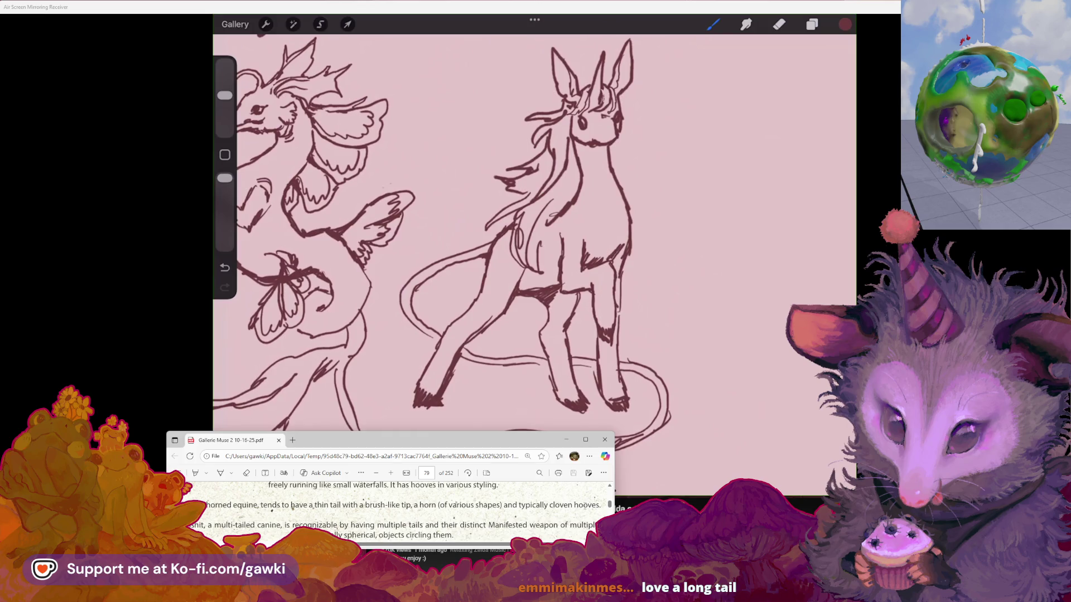
scroll(501, 251, "down", 3)
scroll(502, 251, "up", 5)
key("e")
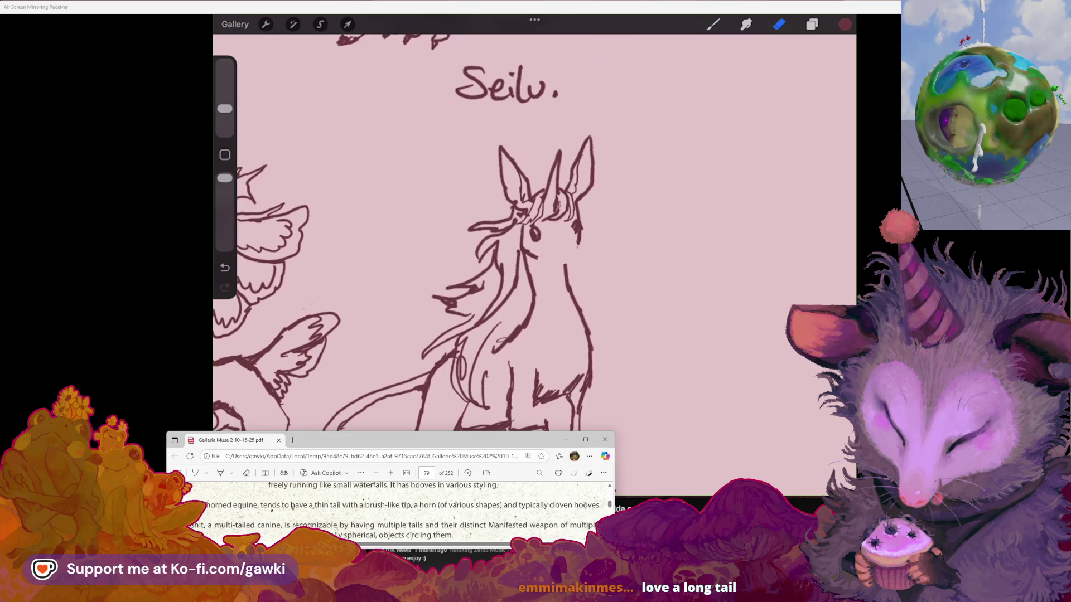
Step: Extend Seilu's chin and jaw line, erase part of its eye, and add cheek marks
key("b")
key("b")
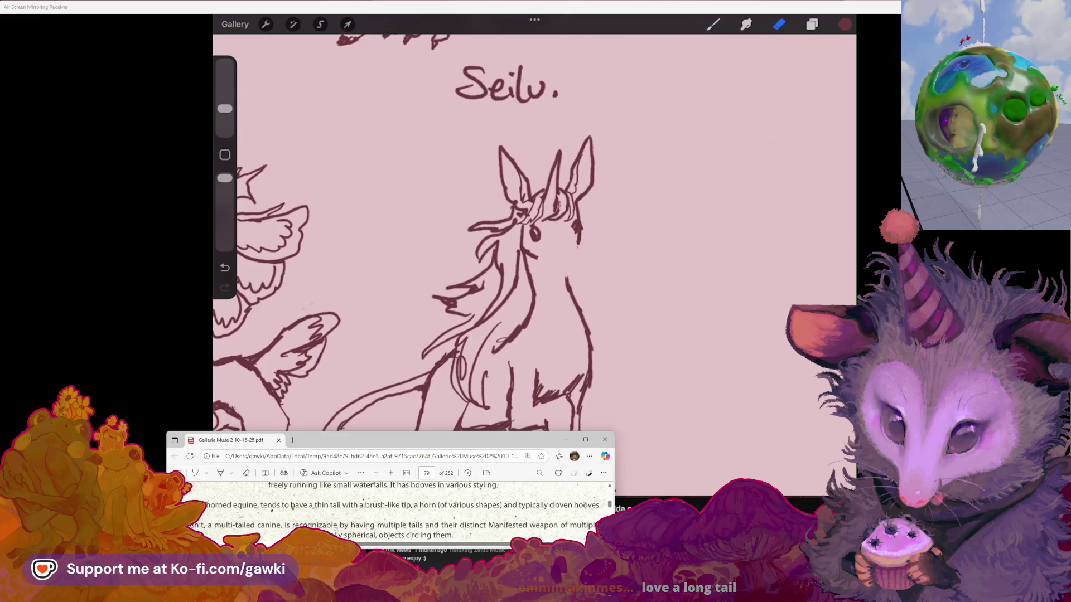
left_click_drag(543, 258, 571, 272)
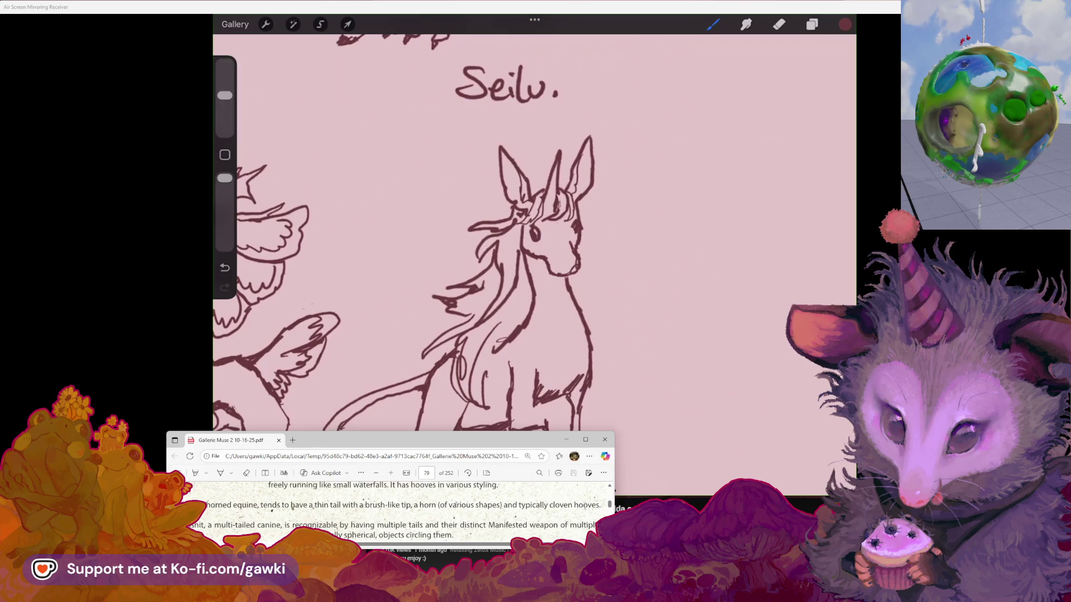
key("e")
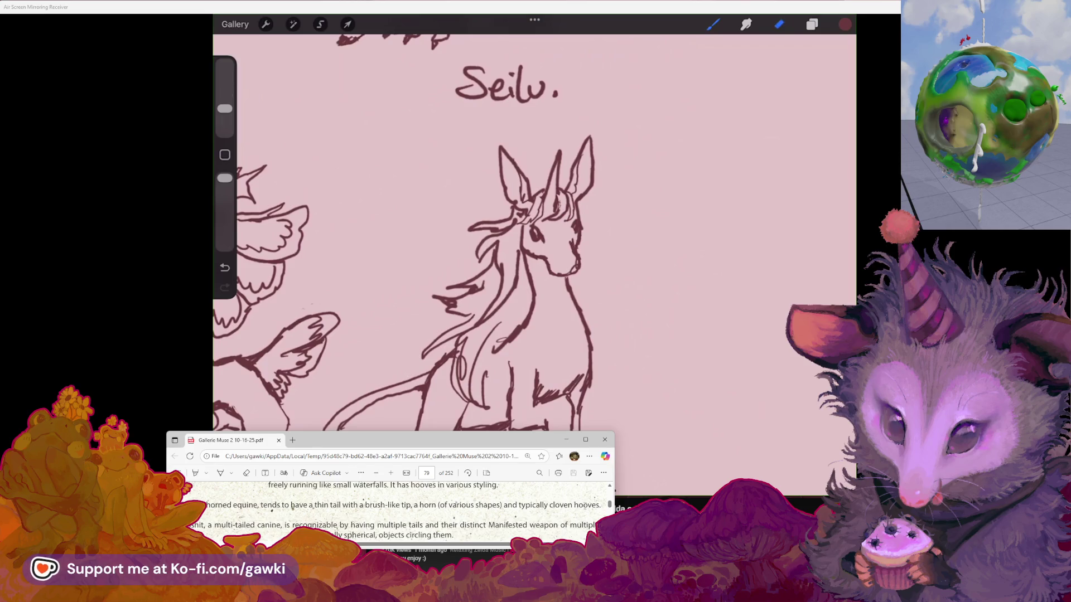
mouse_move(529, 225)
left_mouse_down()
mouse_move(546, 248)
mouse_move(545, 239)
left_mouse_up()
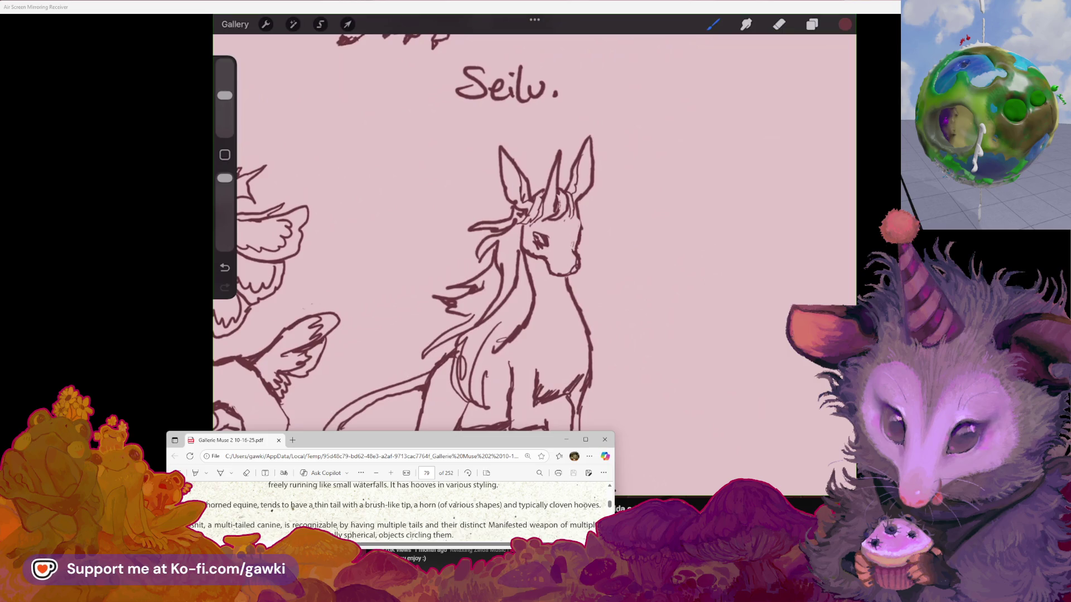
left_click_drag(579, 220, 576, 241)
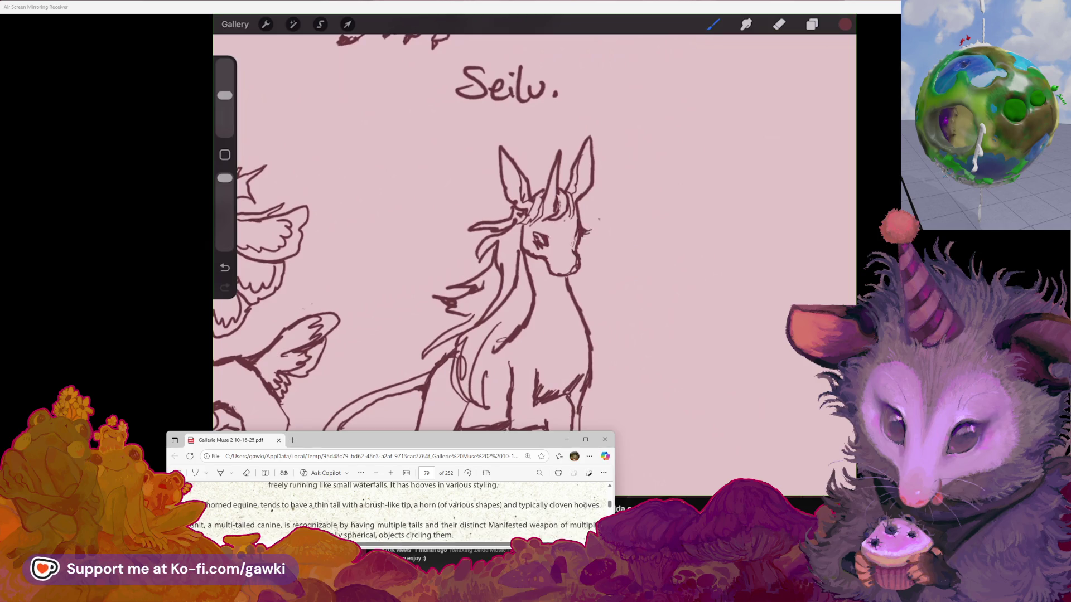
scroll(535, 251, "down", 2)
left_click(779, 23)
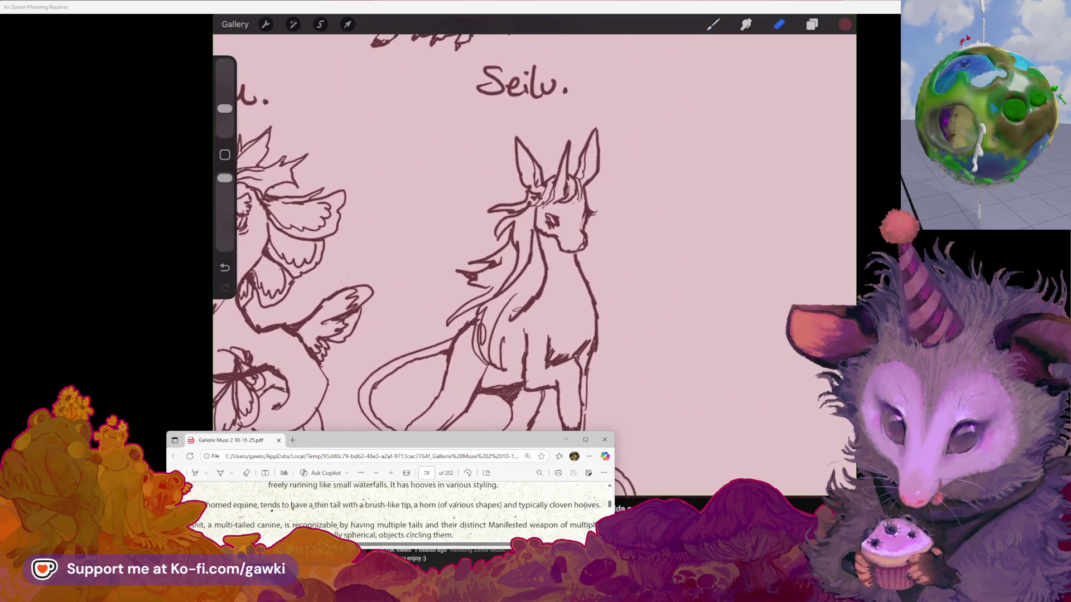
Step: Browse the Brush Library, clean stray marks off Seilu's nose and redraw its jaw and chin
left_click(713, 24)
left_click(713, 24)
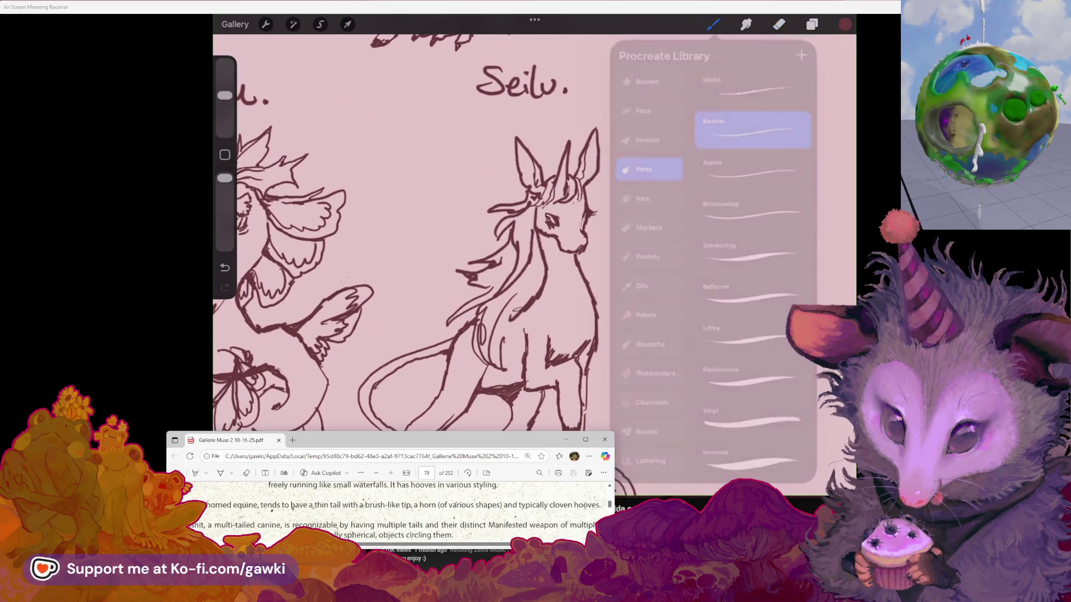
scroll(534, 251, "up", 2)
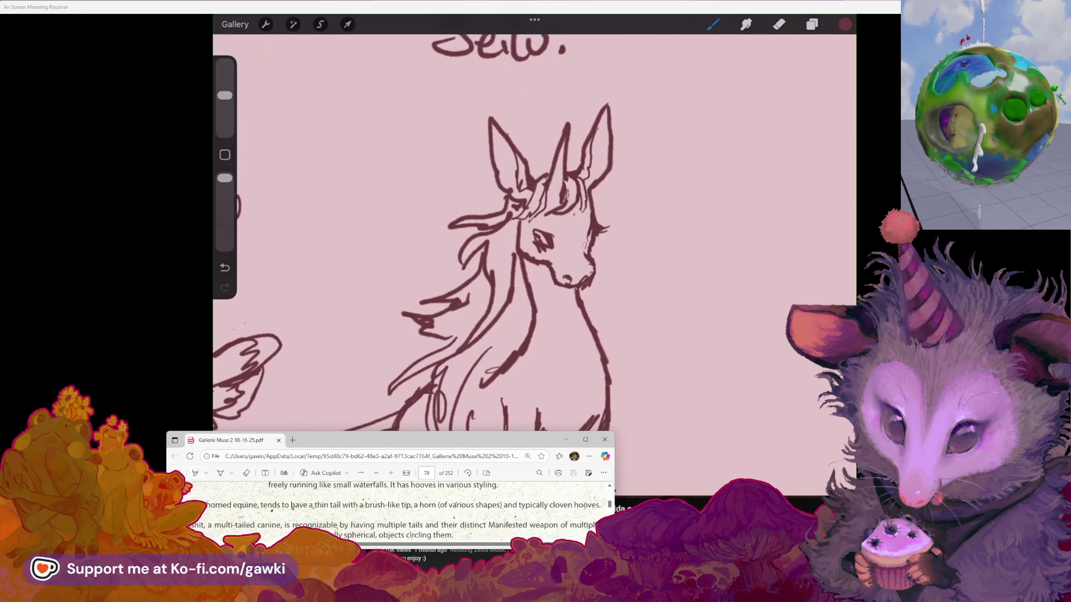
key("e")
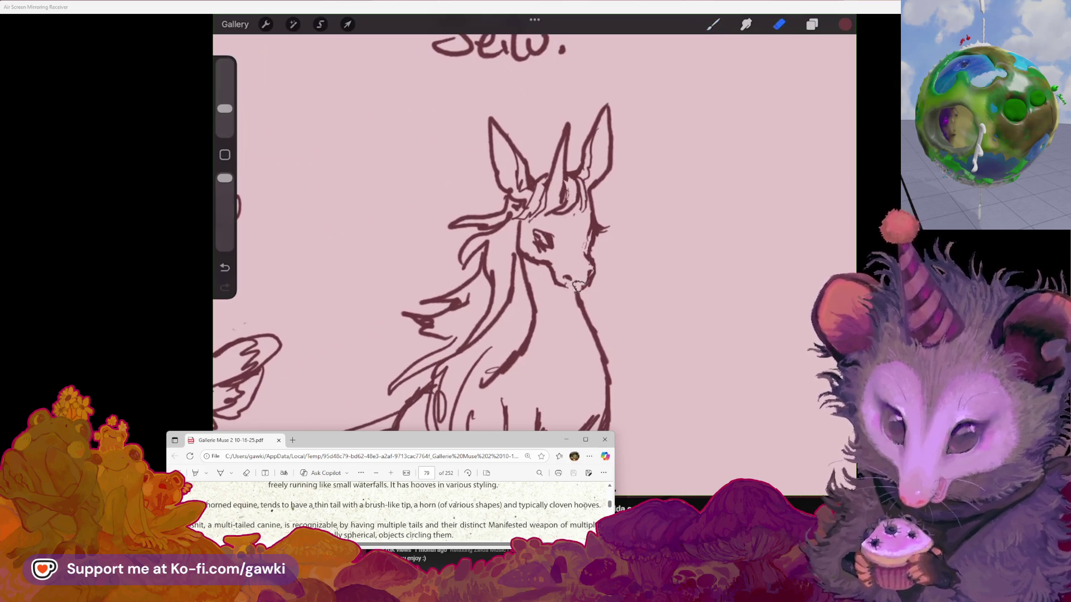
left_click_drag(582, 284, 558, 294)
left_click_drag(225, 108, 224, 94)
mouse_move(550, 275)
left_mouse_down()
mouse_move(558, 291)
mouse_move(583, 289)
left_mouse_up()
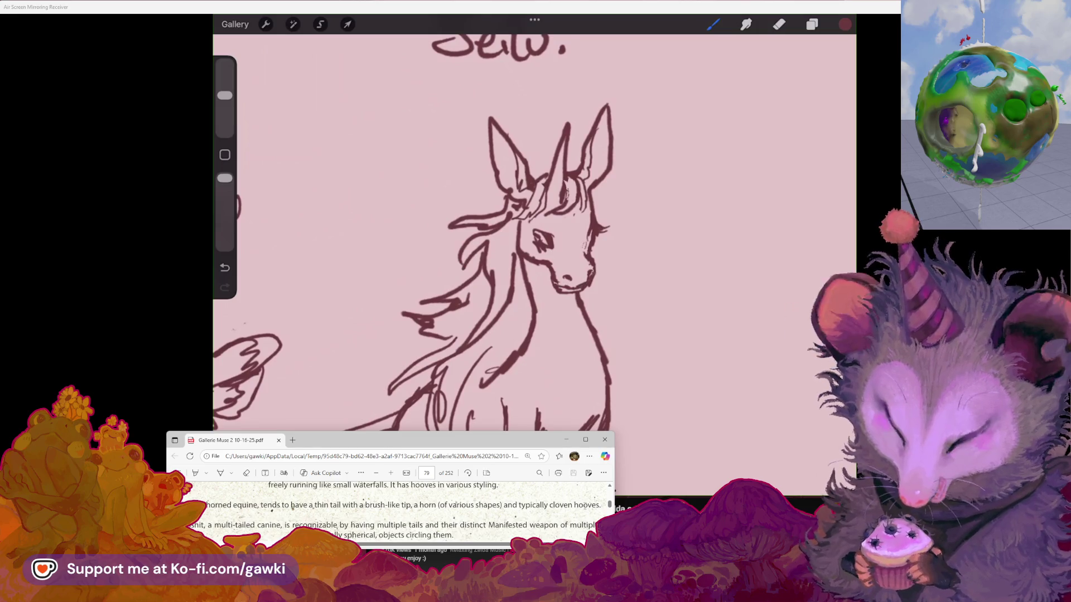
scroll(502, 251, "down", 3)
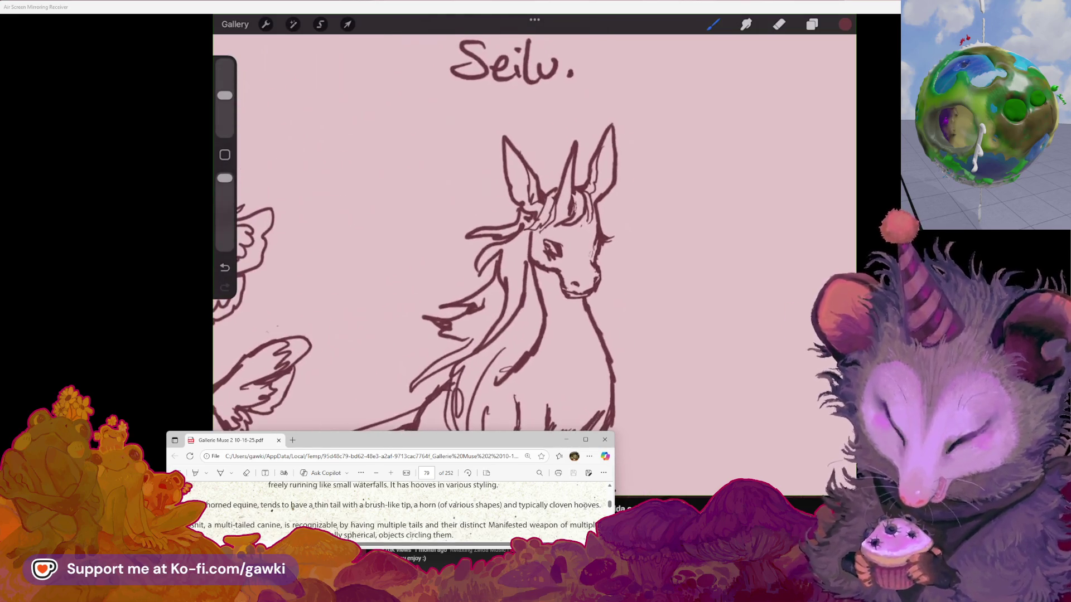
scroll(534, 234, "down", 5)
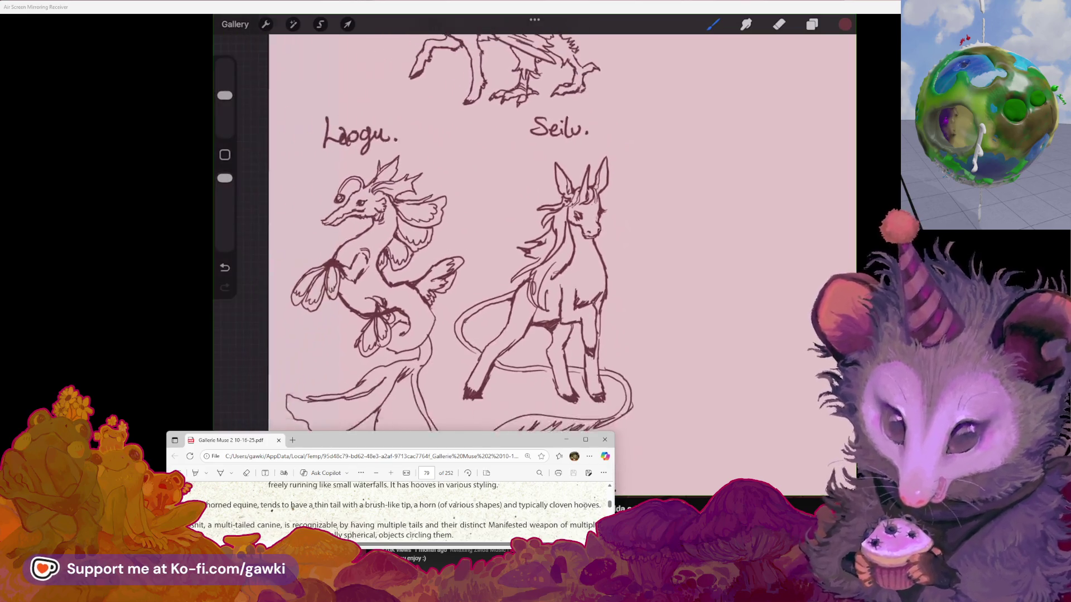
scroll(502, 251, "up", 5)
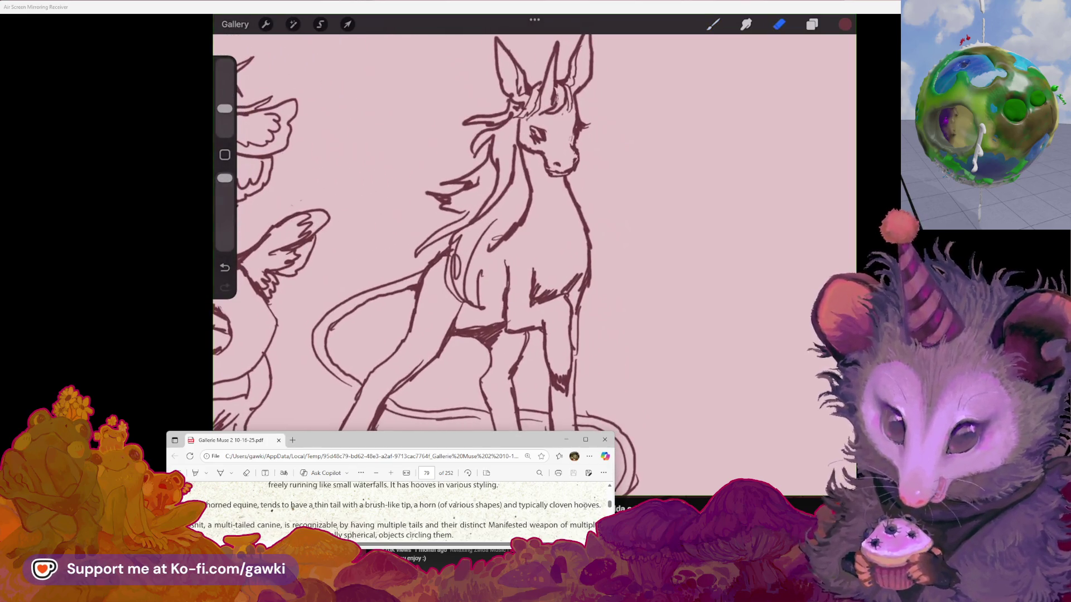
Step: Erase a stray scribble on Seilu's body, enlarging the eraser
key("e")
left_click_drag(488, 295, 502, 304)
left_click_drag(224, 108, 225, 95)
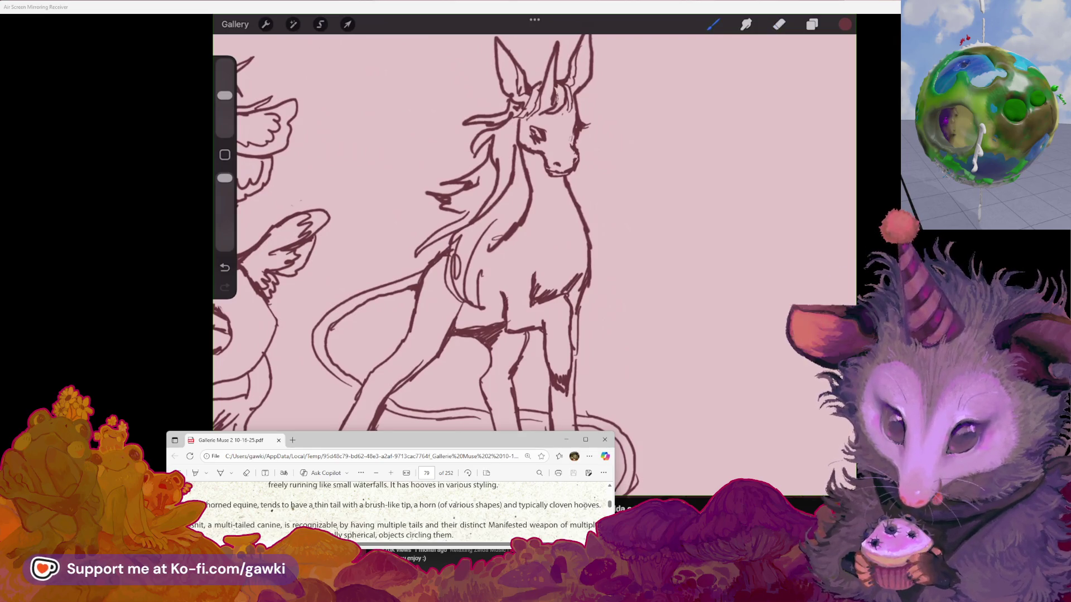
scroll(534, 251, "down", 3)
scroll(535, 235, "down", 2)
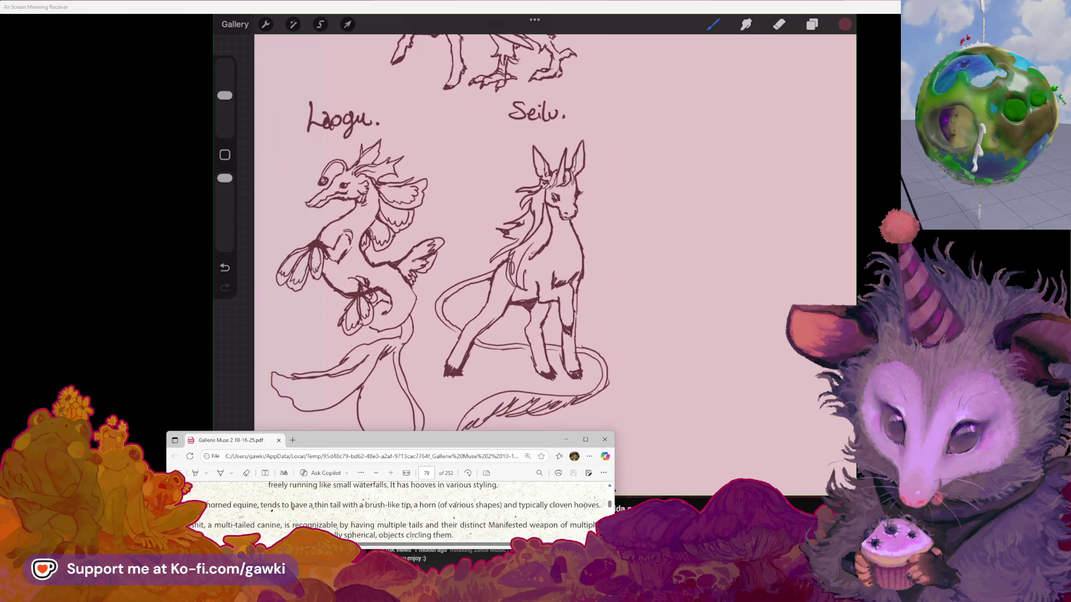
scroll(534, 251, "up", 2)
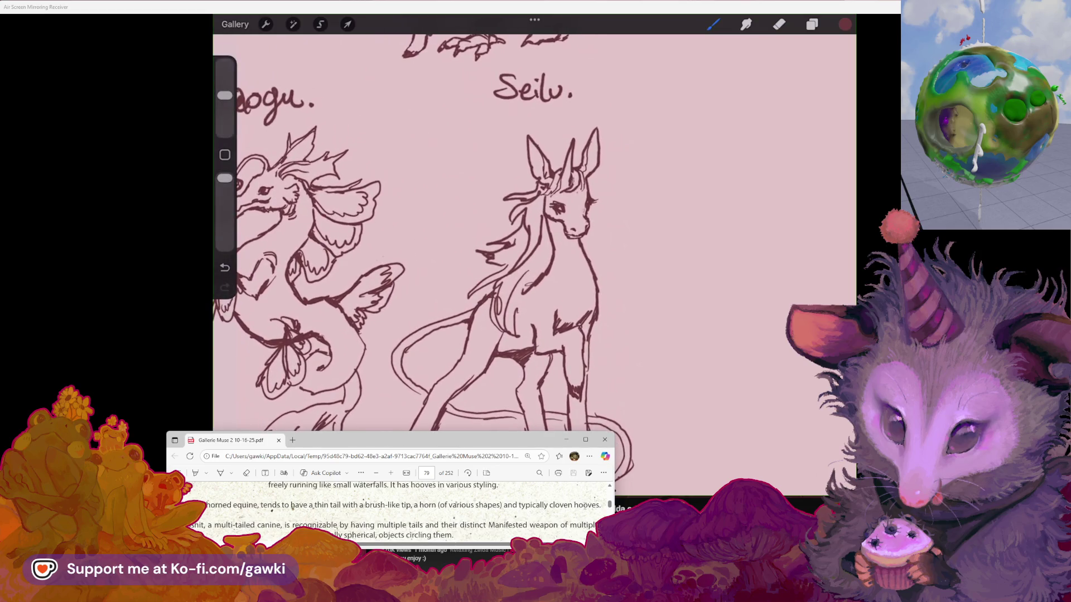
key("e")
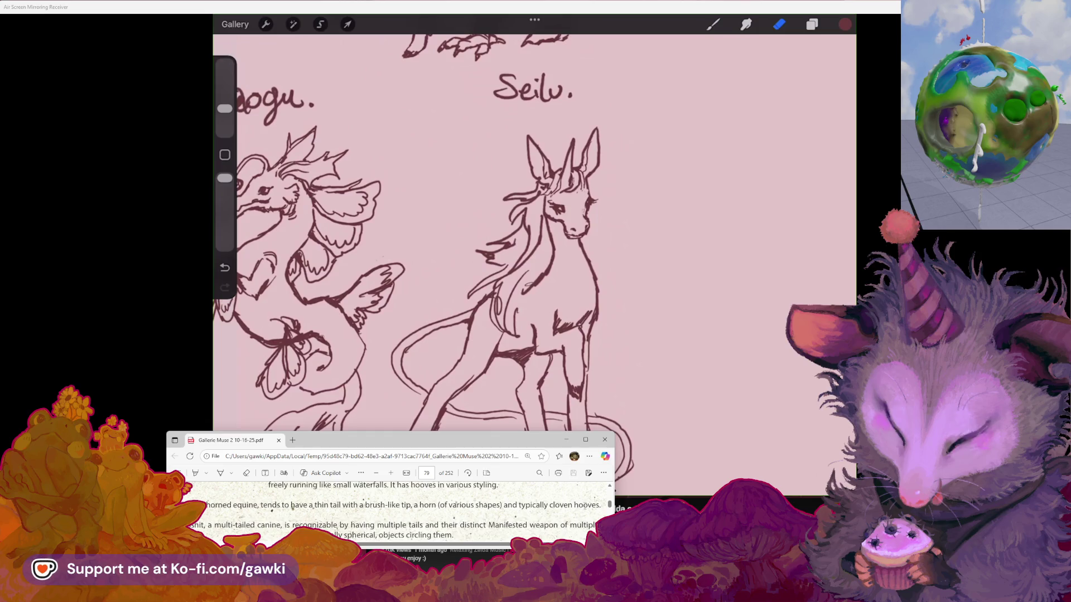
scroll(535, 251, "down", 3)
scroll(535, 234, "down", 3)
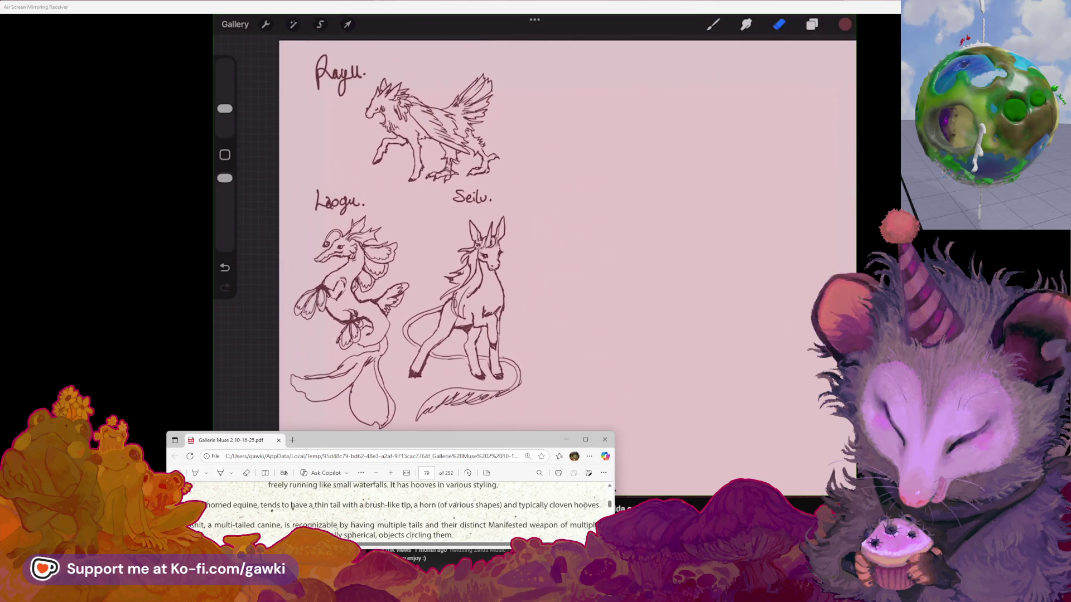
Step: Hand-letter the heading EQUINE across the top of the sheet with the Brush
scroll(534, 234, "down", 2)
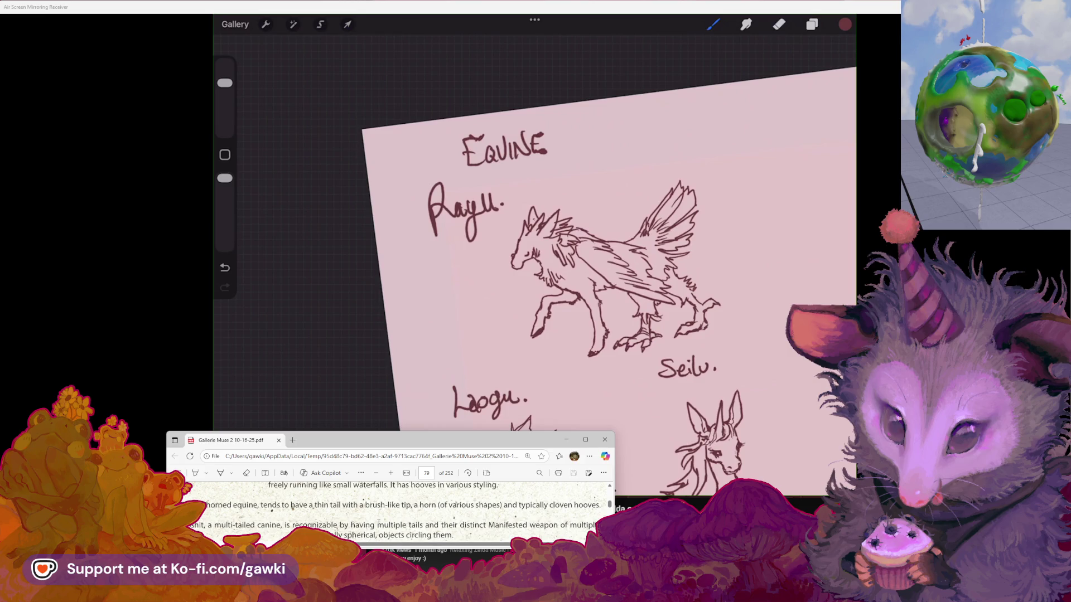
left_click(714, 24)
scroll(557, 279, "down", 1)
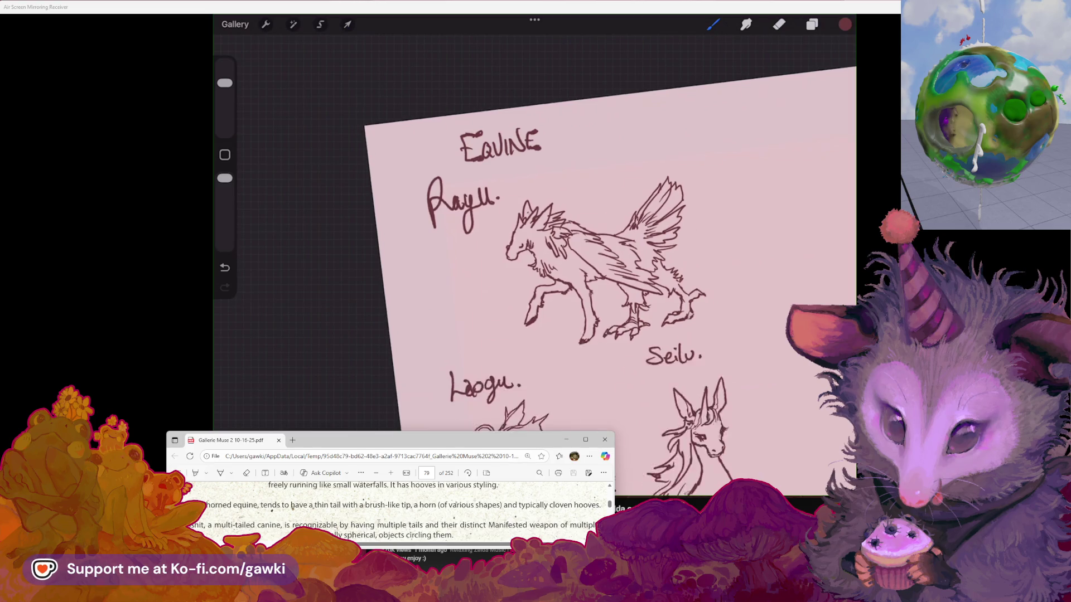
Step: Scroll the canvas toward the empty area right of the equines for the CANINE section
scroll(614, 251, "down", 3)
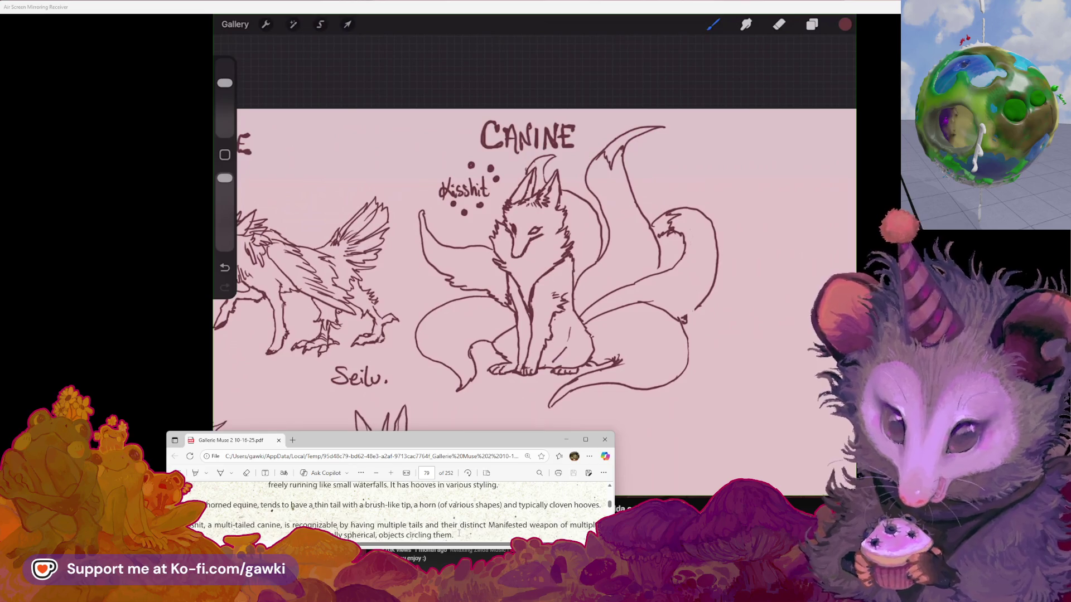
Step: Lasso-select the multi-tailed fox sketch and its tails under the CANINE heading
scroll(534, 266, "left", 2)
scroll(534, 223, "down", 3)
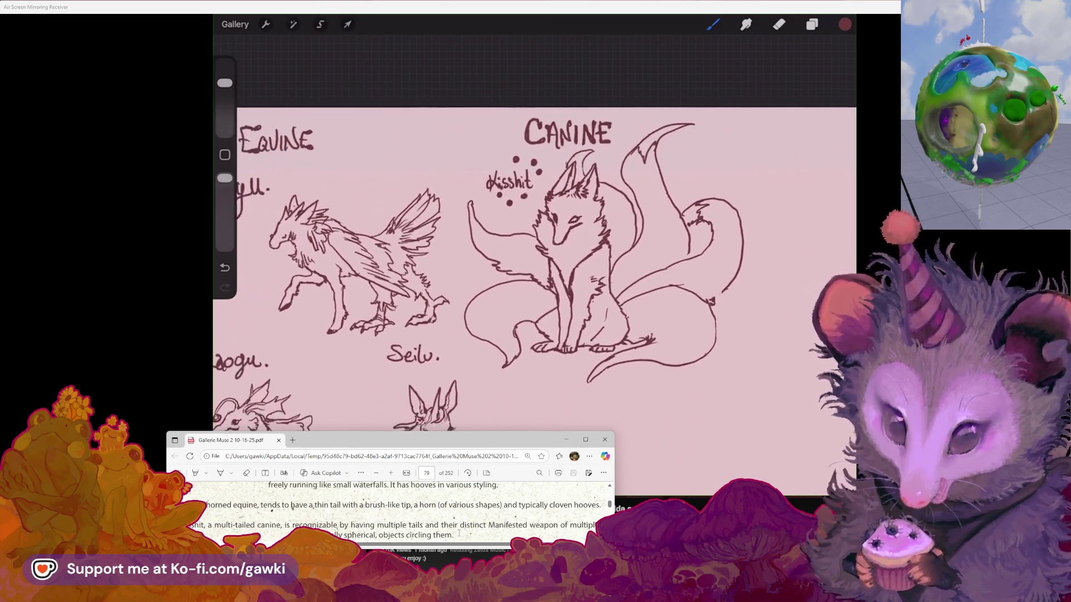
key("s")
scroll(534, 223, "up", 2)
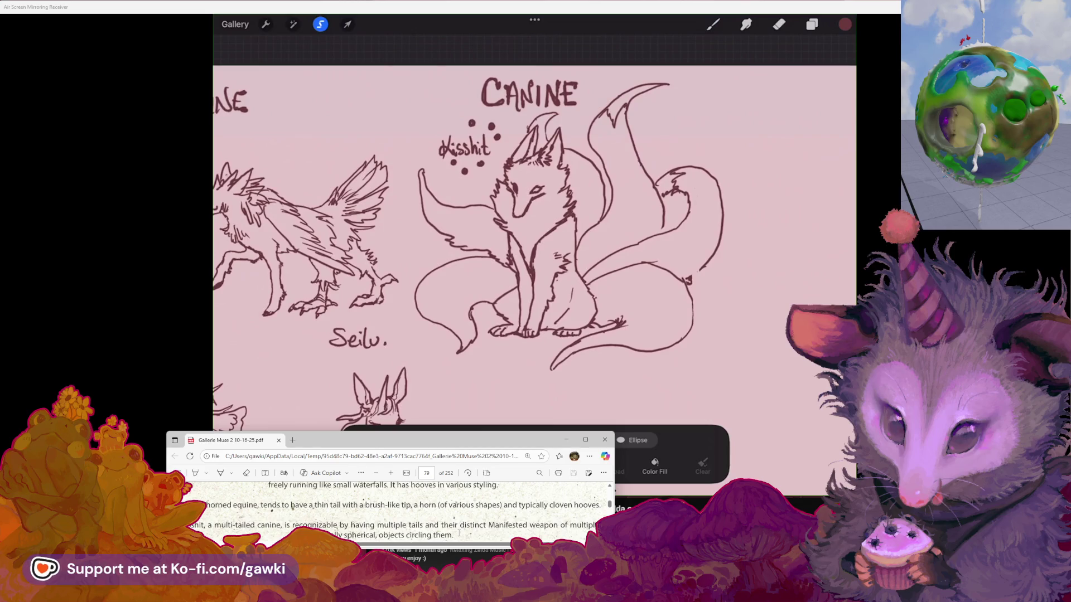
left_click_drag(614, 88, 688, 96)
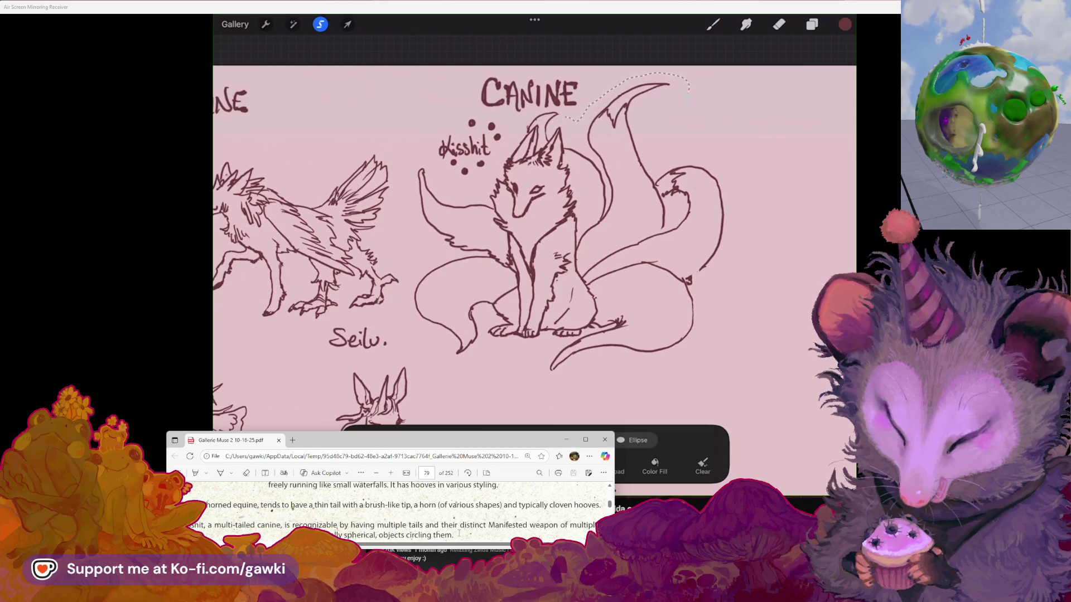
mouse_move(503, 157)
left_mouse_down()
mouse_move(407, 198)
mouse_move(432, 256)
mouse_move(407, 323)
mouse_move(503, 358)
mouse_move(596, 372)
mouse_move(706, 349)
mouse_move(750, 245)
left_mouse_up()
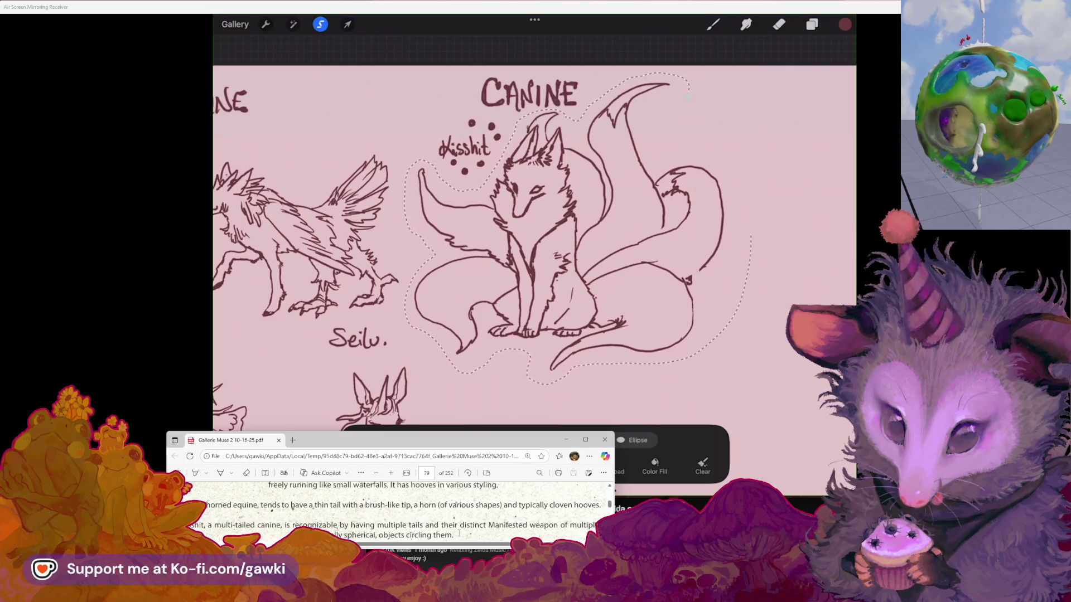
Step: Transform the selected fox slightly downward and commit the move
left_click(347, 24)
mouse_move(569, 225)
left_mouse_down()
mouse_move(558, 220)
mouse_move(535, 257)
mouse_move(547, 211)
mouse_move(557, 214)
left_mouse_up()
key("ctrl+z")
left_click(713, 23)
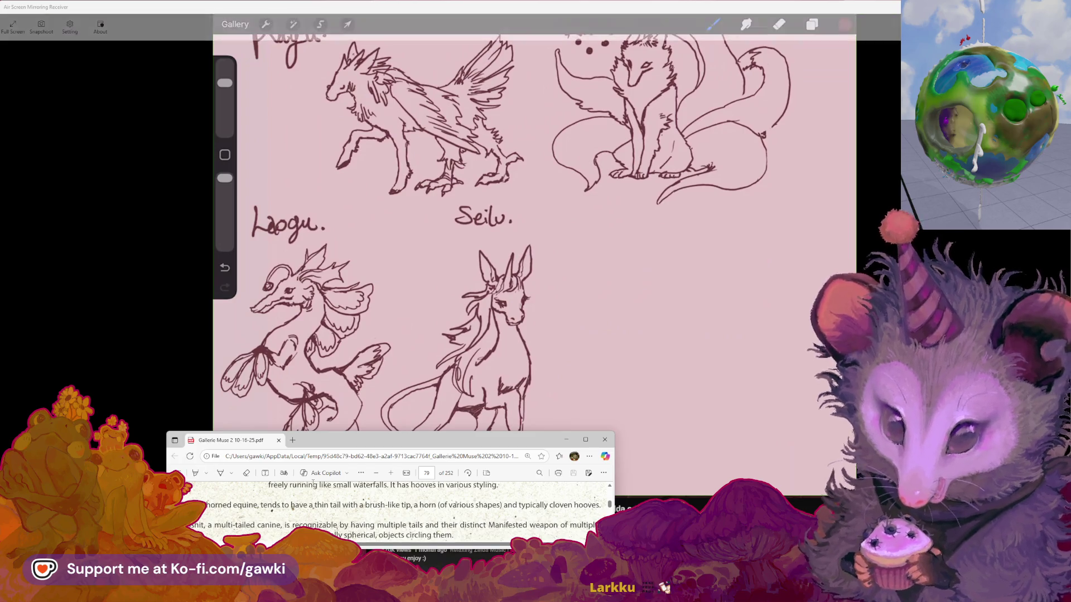
scroll(345, 512, "down", 2)
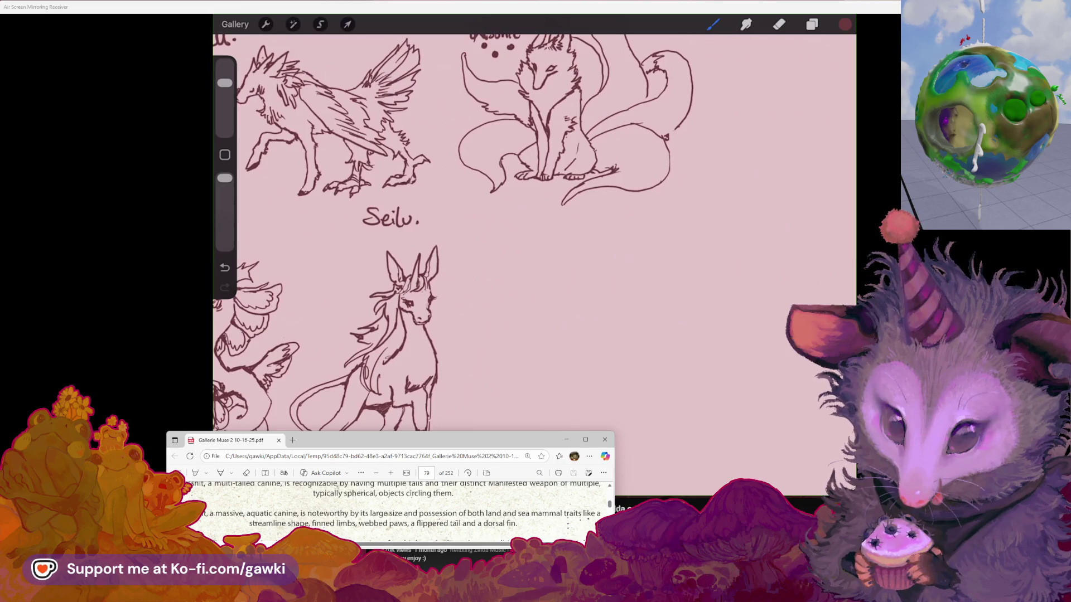
scroll(534, 257, "down", 1)
scroll(535, 257, "up", 3)
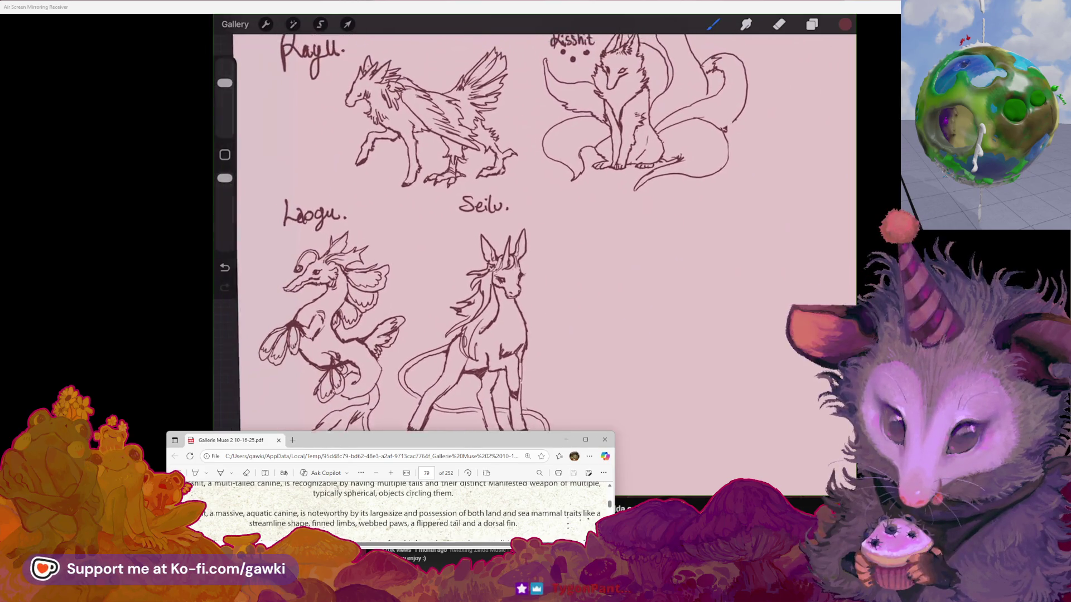
scroll(535, 234, "up", 2)
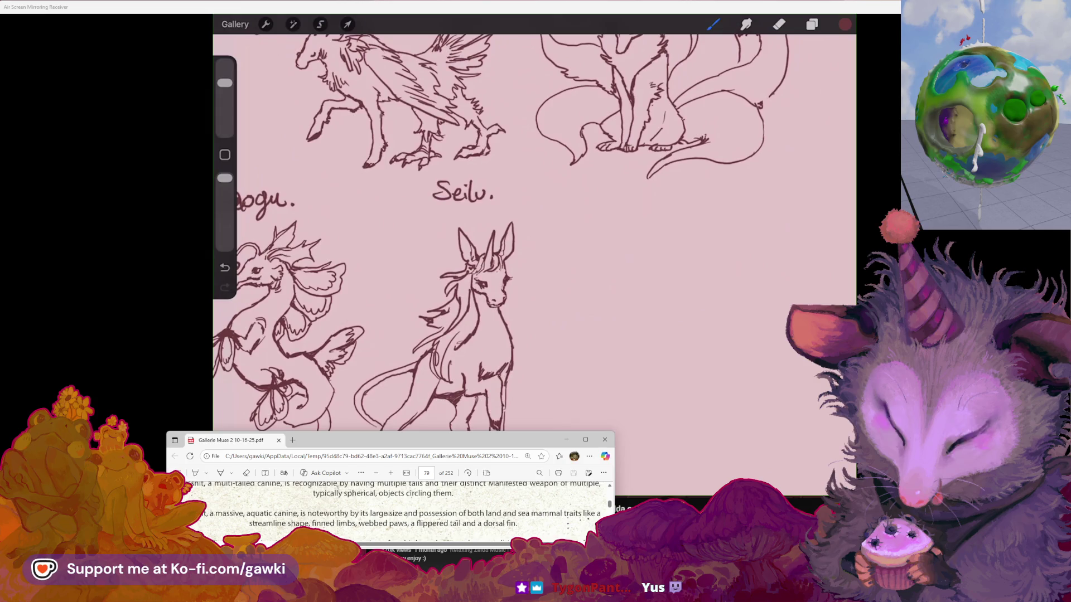
scroll(534, 234, "down", 3)
Step: Ellipse-select the CANINE heading with its fox and shift them slightly right
left_click(320, 24)
left_click_drag(465, 53, 614, 206)
left_click(347, 24)
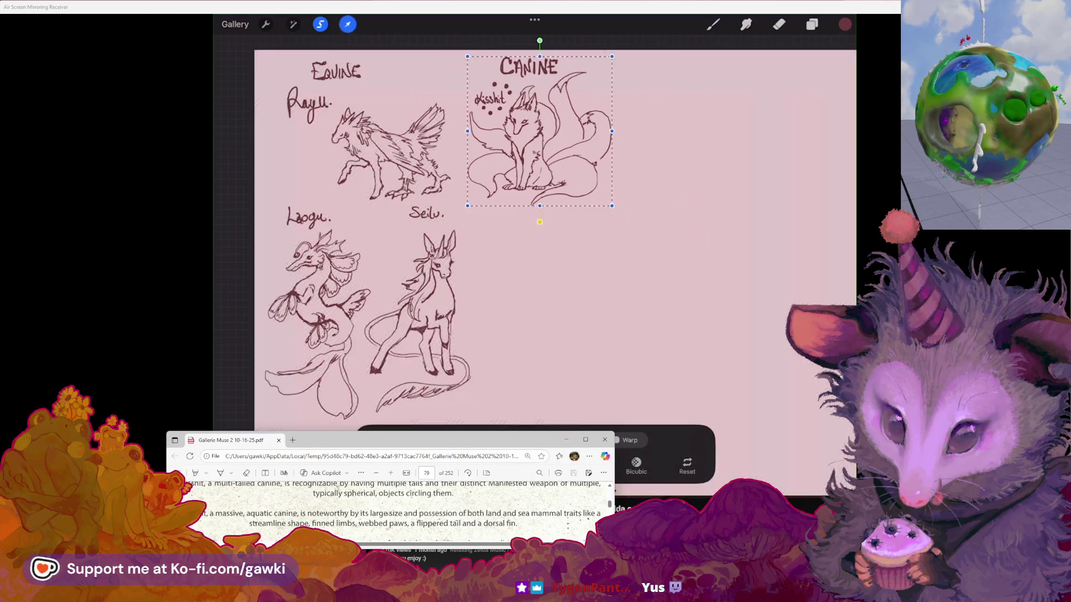
left_click_drag(540, 131, 569, 129)
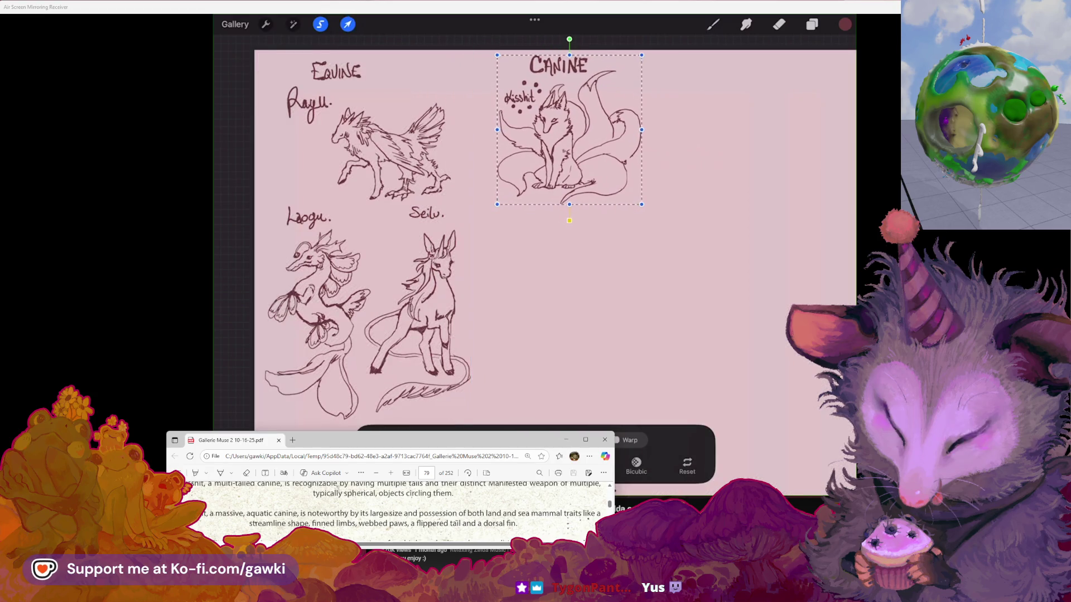
left_click(713, 24)
scroll(534, 234, "up", 2)
scroll(534, 234, "down", 2)
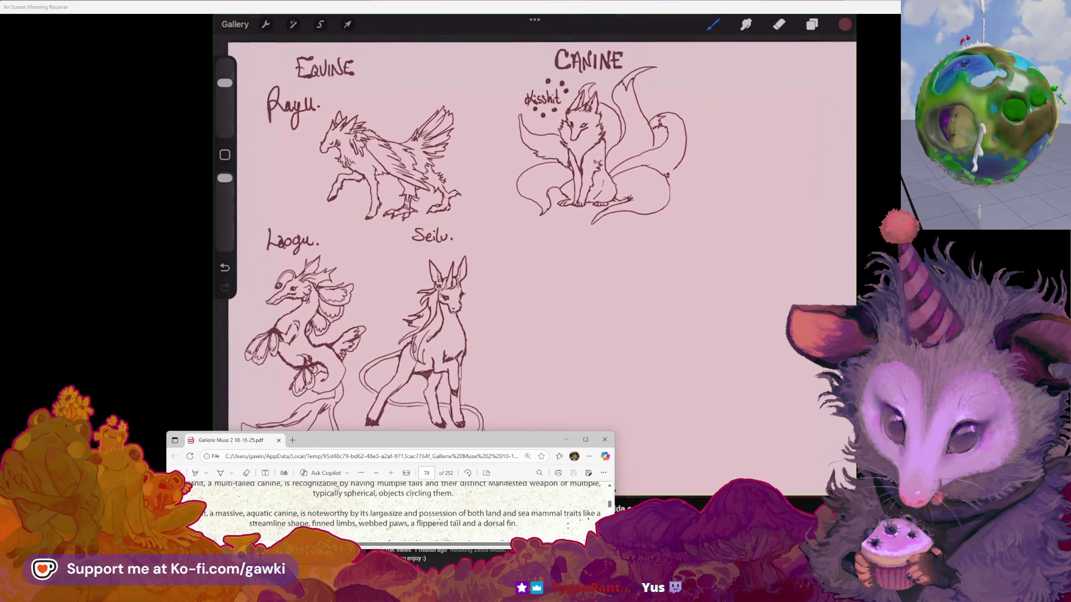
scroll(534, 234, "up", 3)
scroll(390, 234, "up", 1)
scroll(390, 234, "up", 1)
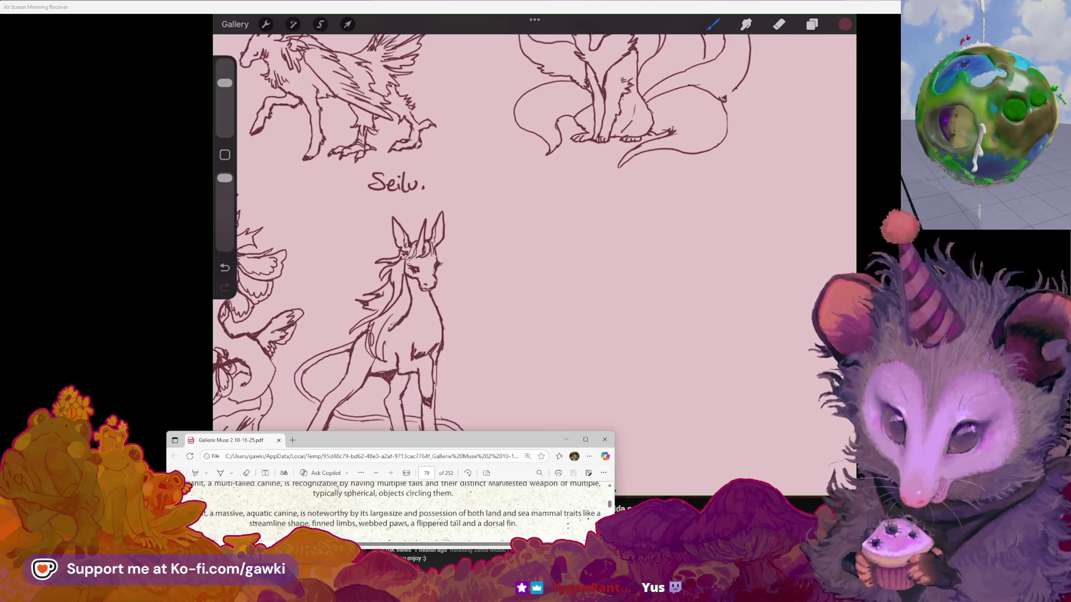
scroll(391, 234, "up", 1)
scroll(351, 235, "up", 1)
Step: Hand-letter 'Jenduit' to the right of the Seilu label, below the fox sketch
scroll(352, 234, "up", 1)
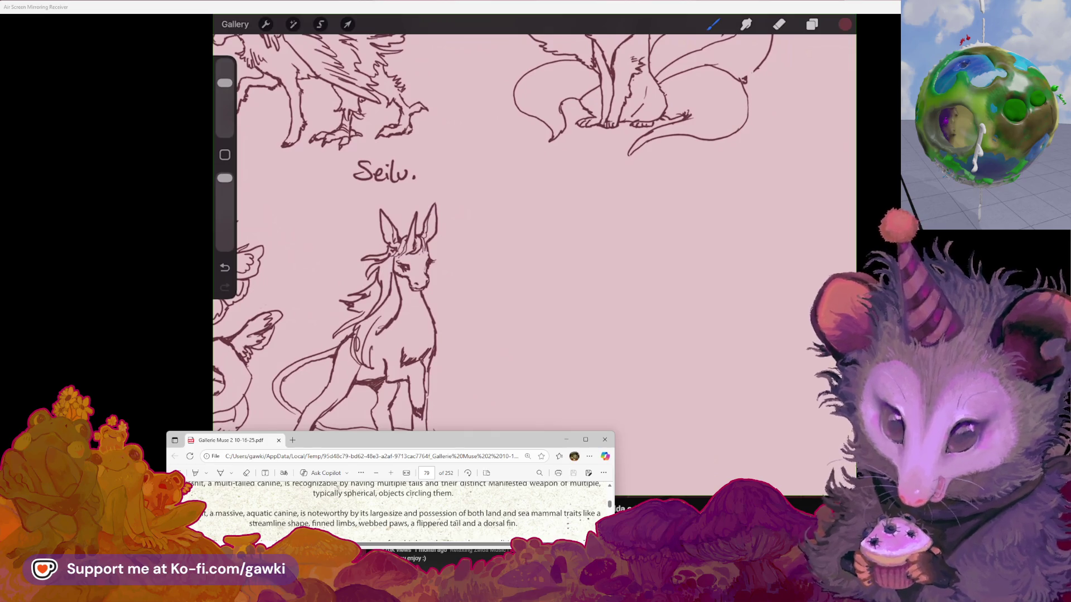
scroll(534, 232, "up", 2)
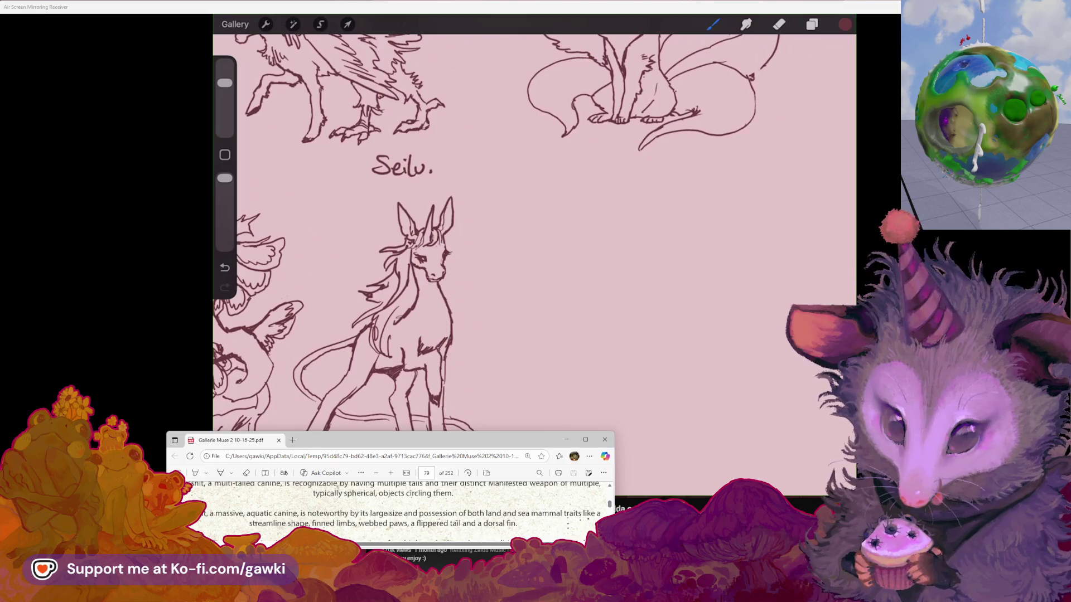
scroll(283, 506, "up", 10)
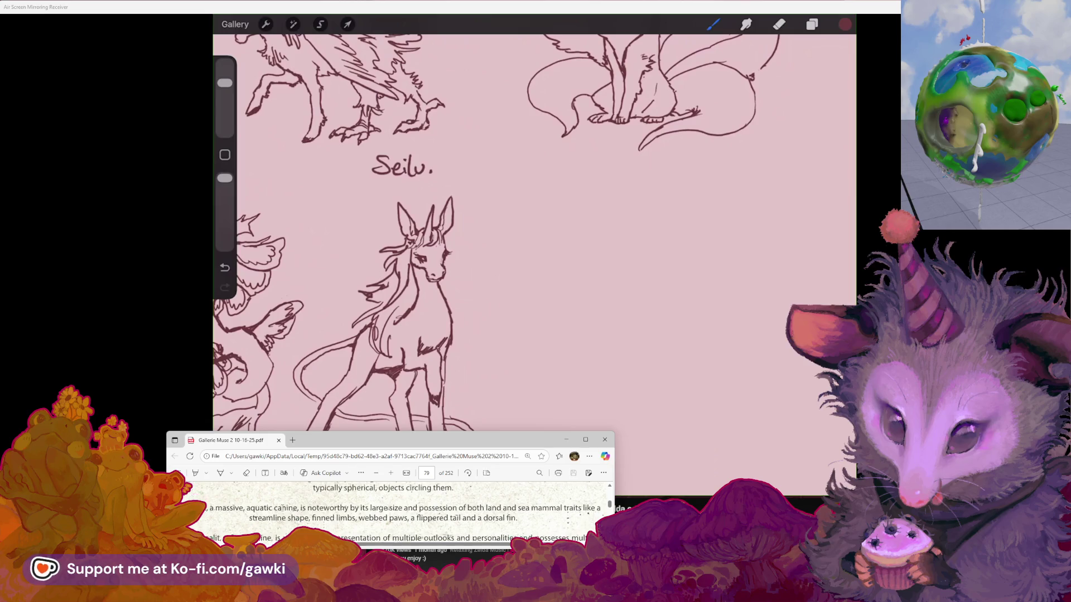
scroll(282, 505, "down", 2)
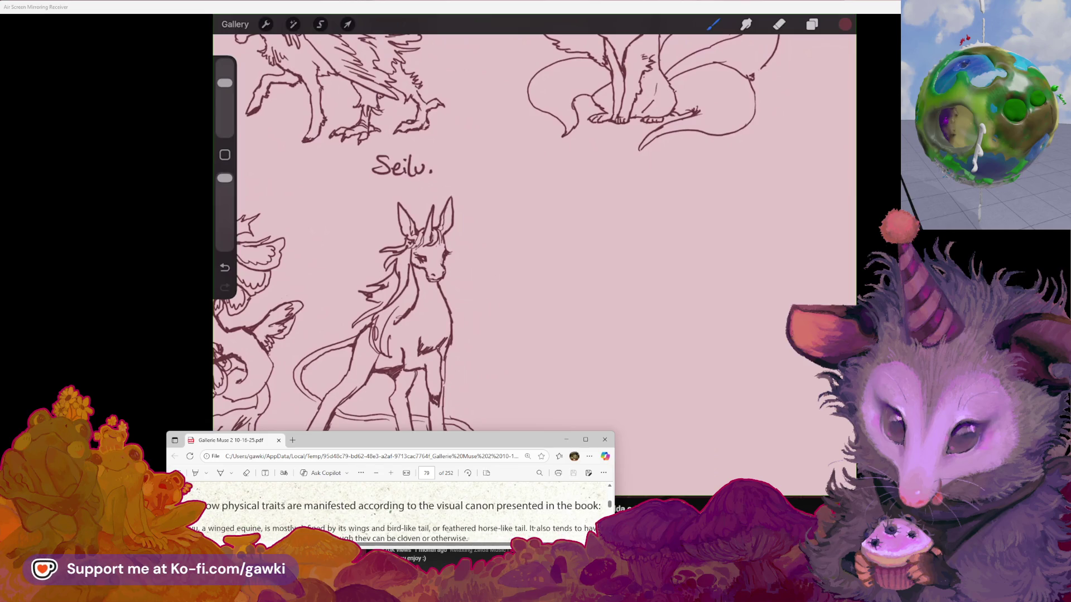
scroll(305, 527, "left", 3)
scroll(305, 528, "right", 2)
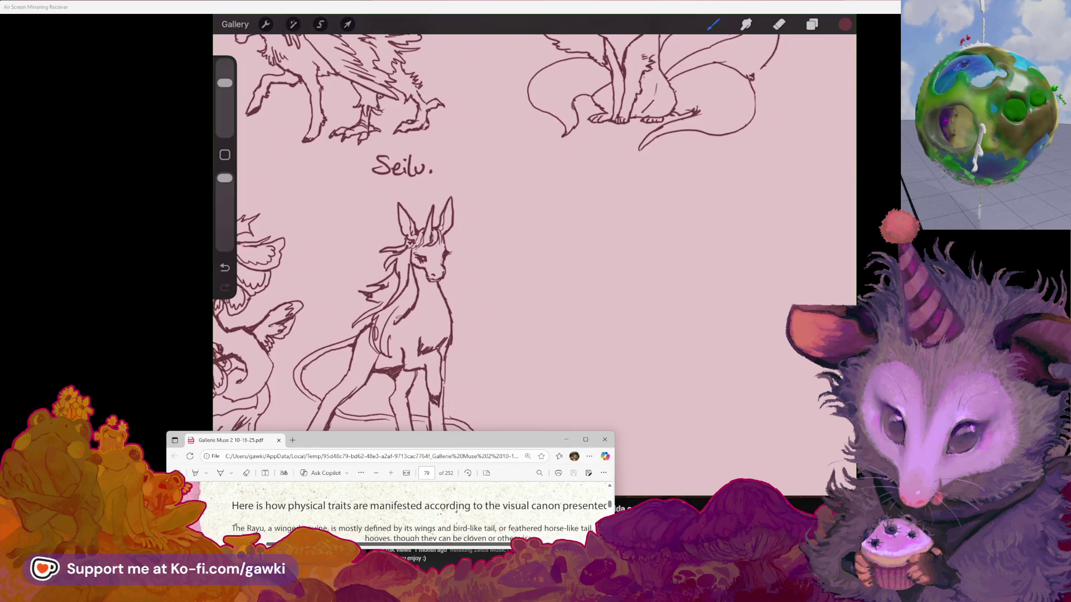
scroll(391, 510, "down", 3)
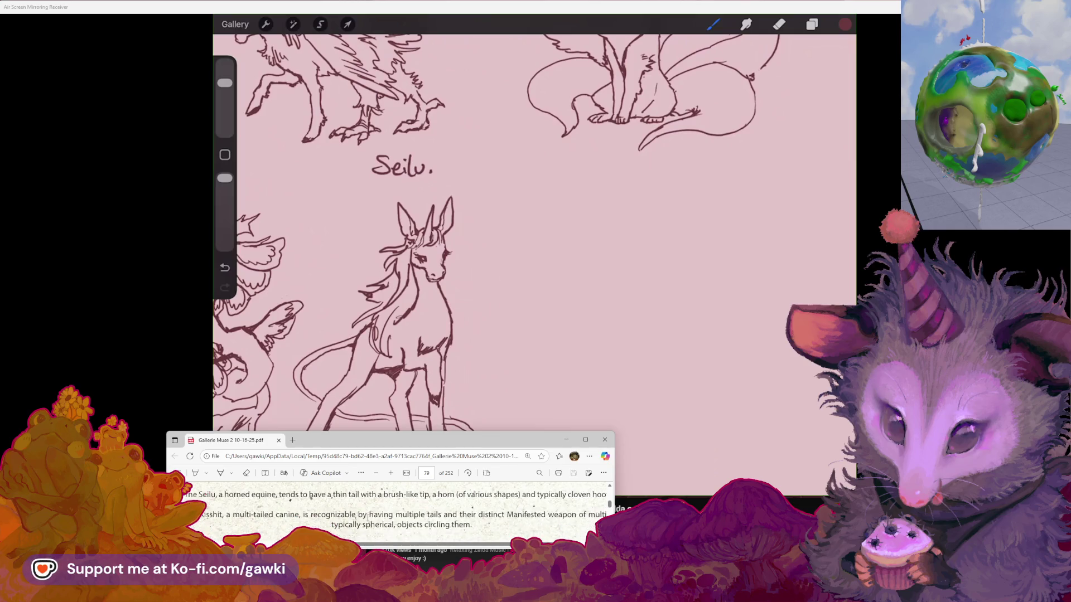
scroll(352, 523, "right", 1)
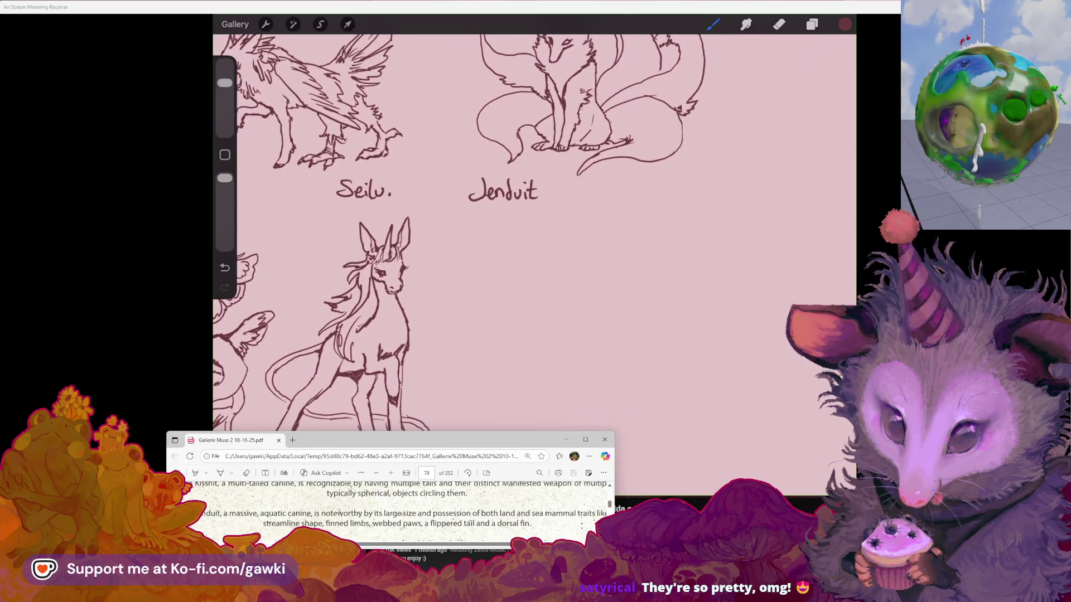
left_click_drag(359, 542, 366, 548)
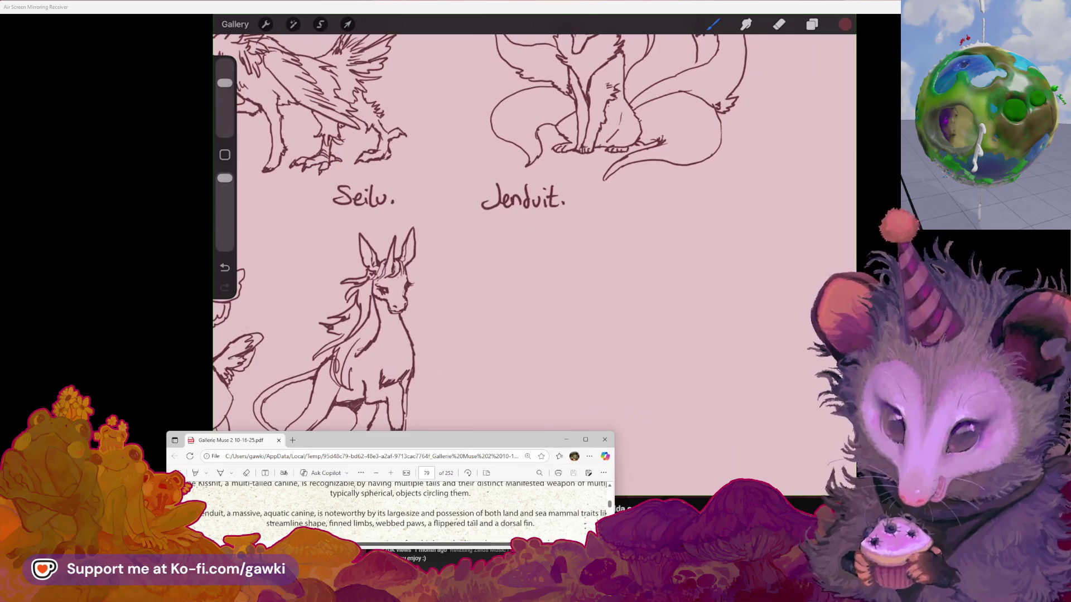
Step: Add a period after 'Jenduit' and start the head strokes below, undoing misfired lines
scroll(535, 223, "up", 5)
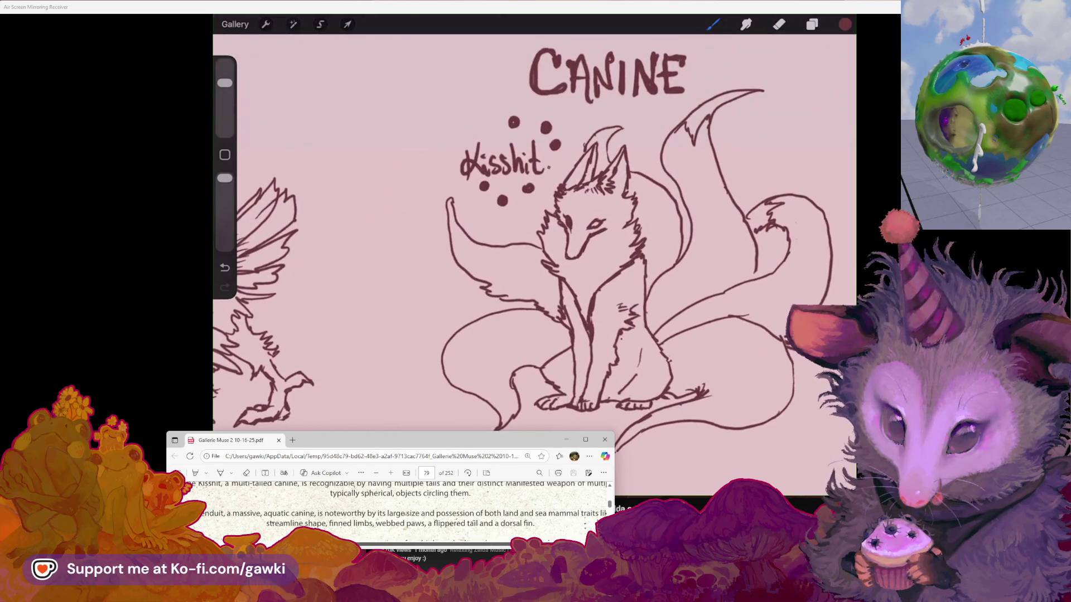
scroll(534, 223, "down", 5)
scroll(534, 223, "up", 2)
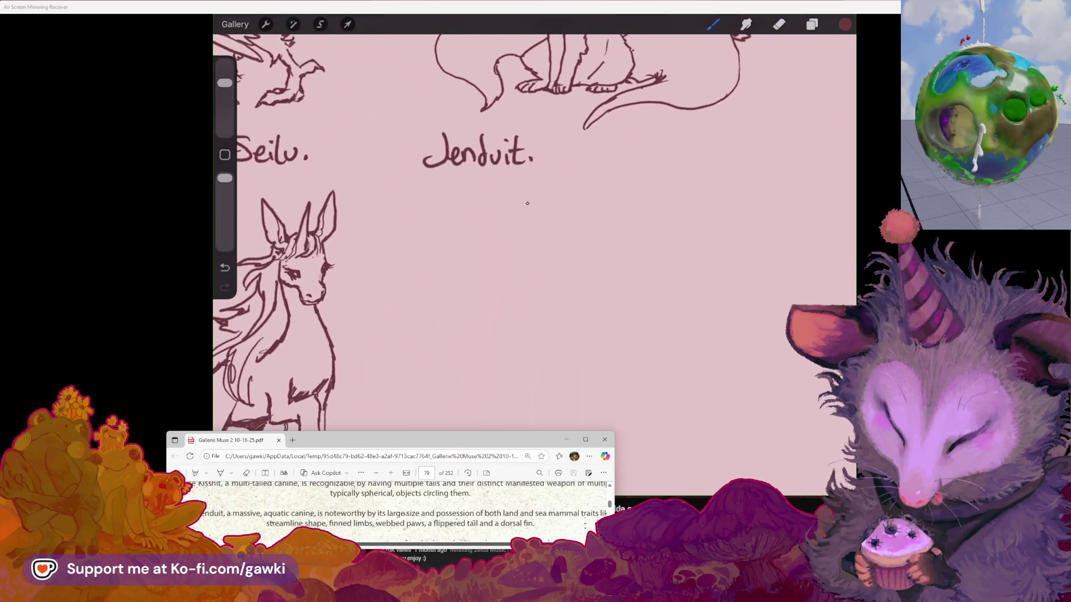
left_click_drag(517, 213, 550, 190)
key("ctrl+z")
mouse_move(506, 238)
left_mouse_down()
mouse_move(454, 255)
mouse_move(474, 280)
mouse_move(502, 267)
left_mouse_up()
key("ctrl+z")
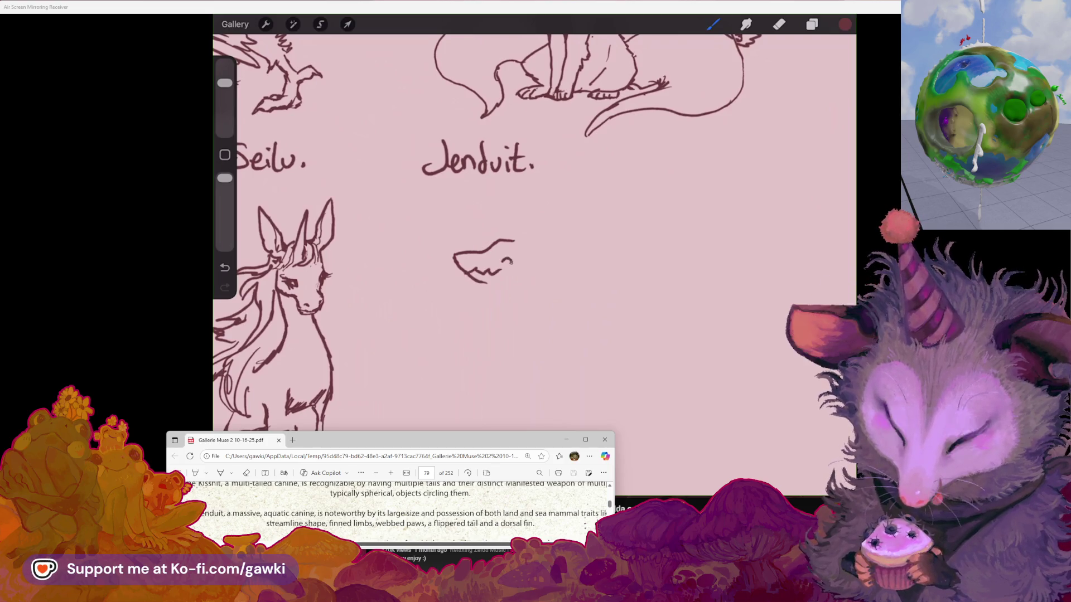
Step: Draw a second pointed ear on the Jenduit head, undoing stray strokes
key("ctrl+z")
mouse_move(501, 266)
left_mouse_down()
mouse_move(515, 266)
mouse_move(506, 269)
mouse_move(524, 245)
mouse_move(569, 241)
mouse_move(584, 278)
mouse_move(539, 254)
mouse_move(571, 251)
left_mouse_up()
key("ctrl+z")
key("e")
left_click(713, 24)
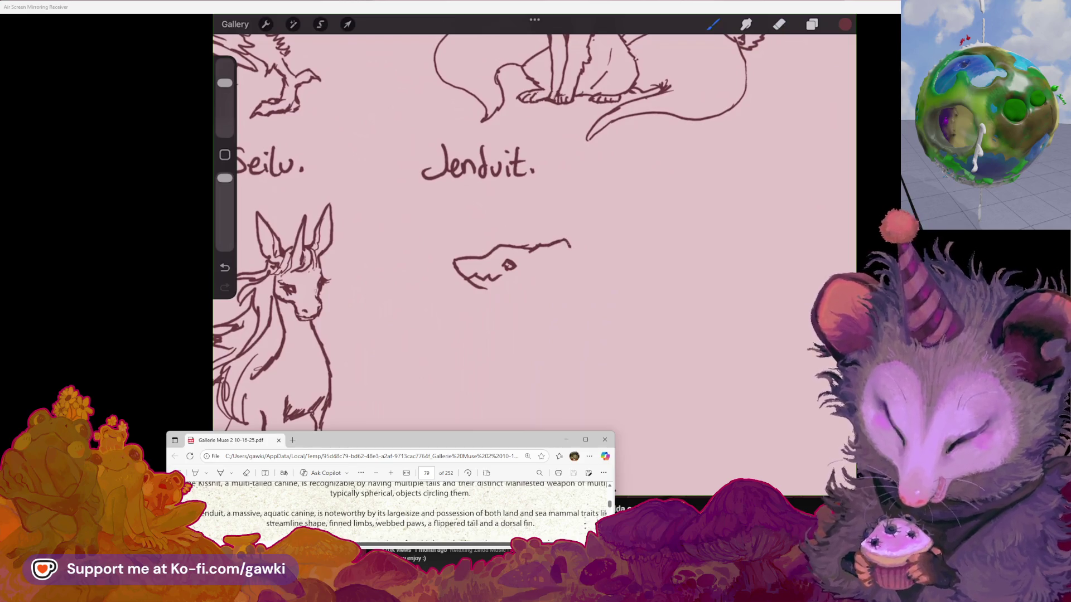
mouse_move(570, 241)
left_mouse_down()
mouse_move(556, 268)
mouse_move(545, 260)
left_mouse_up()
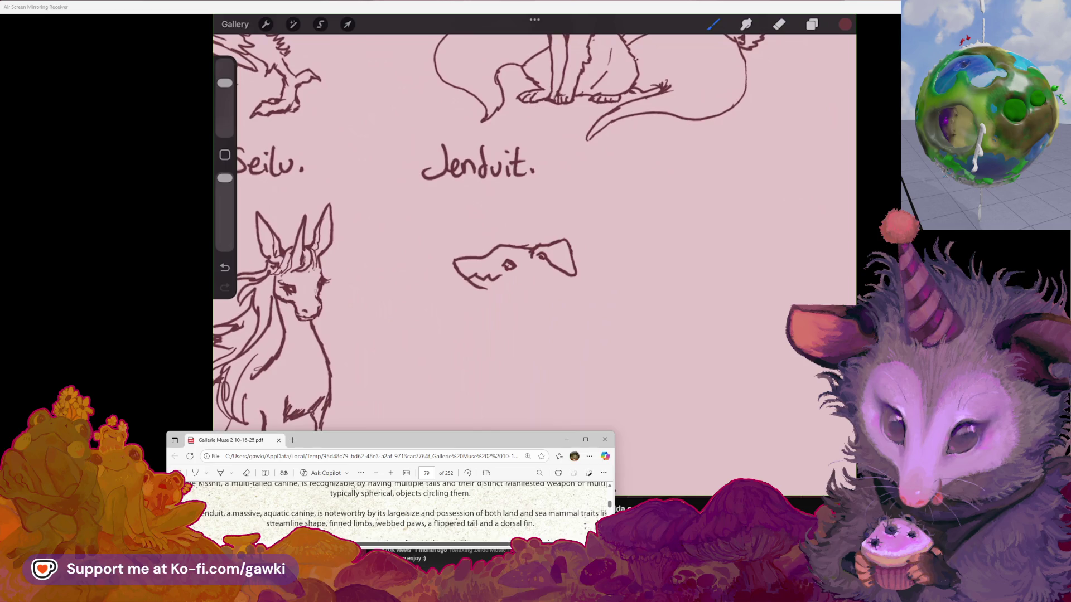
scroll(534, 233, "down", 5)
scroll(534, 233, "up", 5)
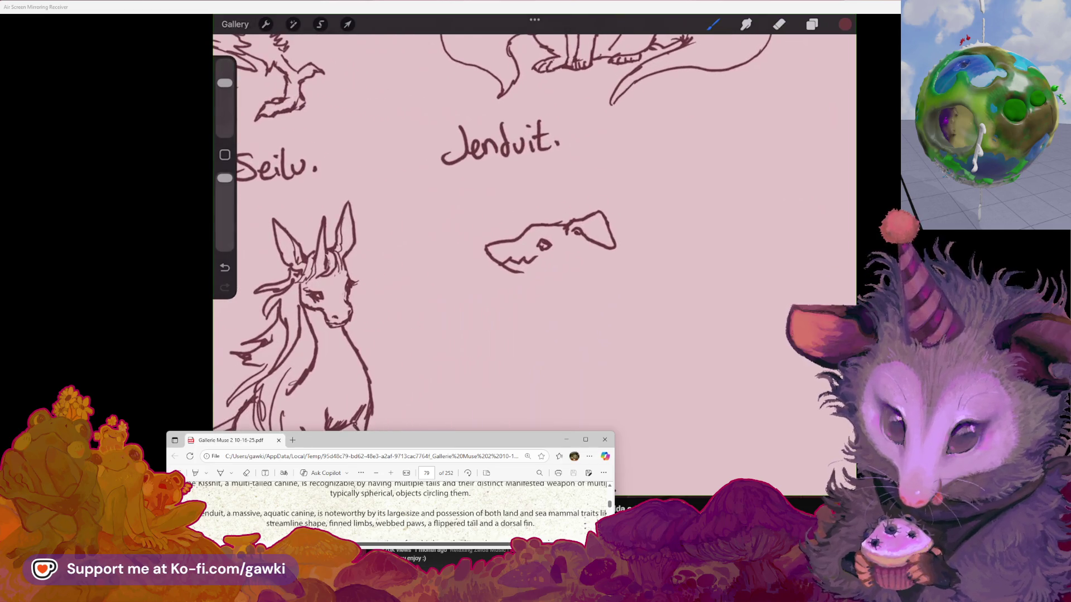
mouse_move(564, 222)
left_mouse_down()
mouse_move(597, 199)
mouse_move(597, 213)
left_mouse_up()
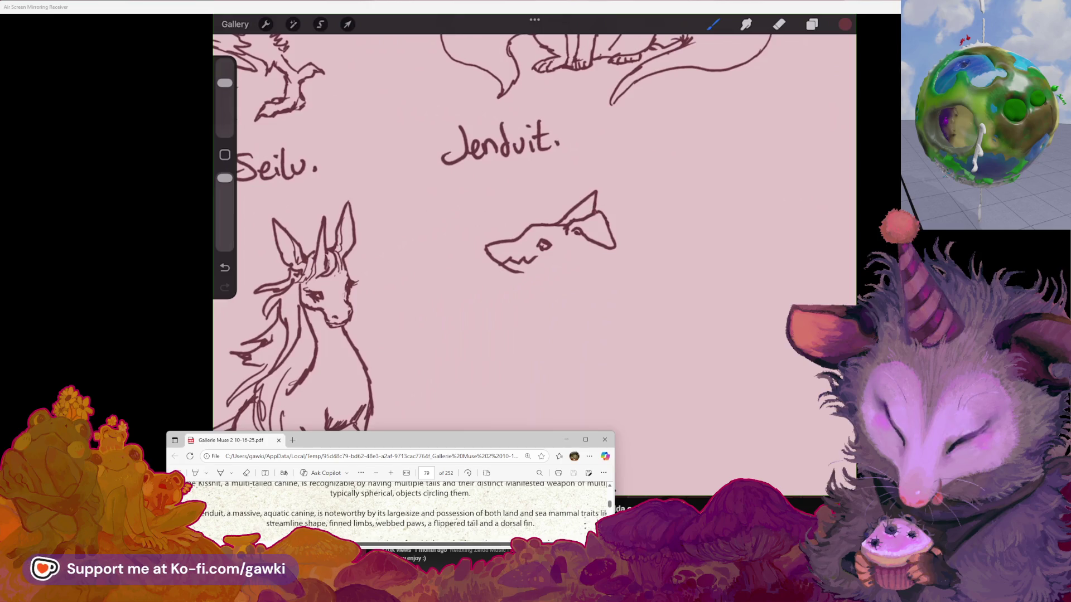
scroll(534, 233, "up", 2)
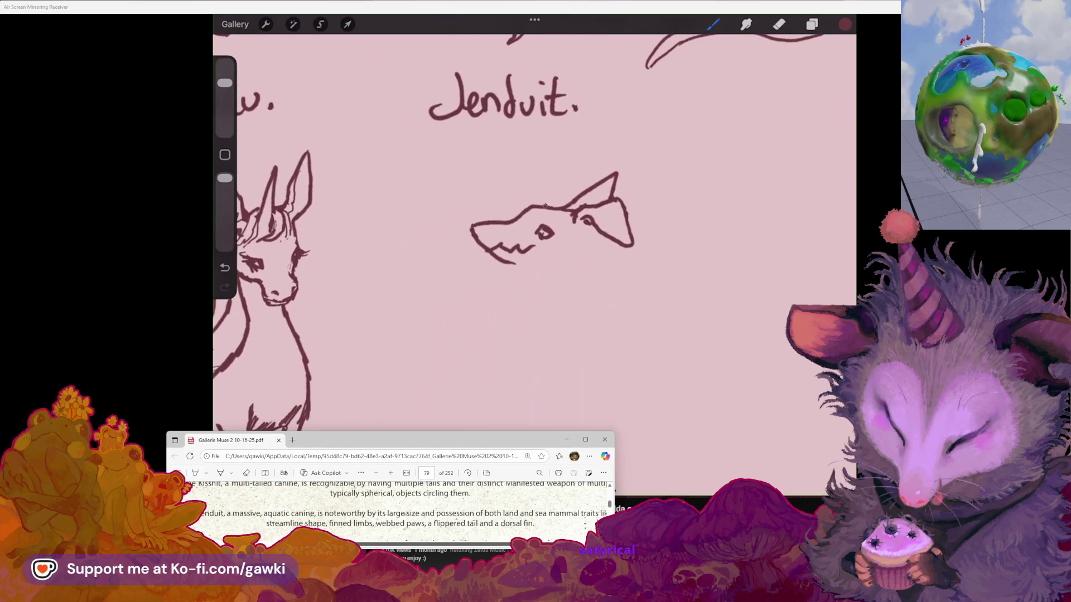
Step: Drop the stray top-of-head line and draw a curved jaw with chin hatching
key("ctrl+z")
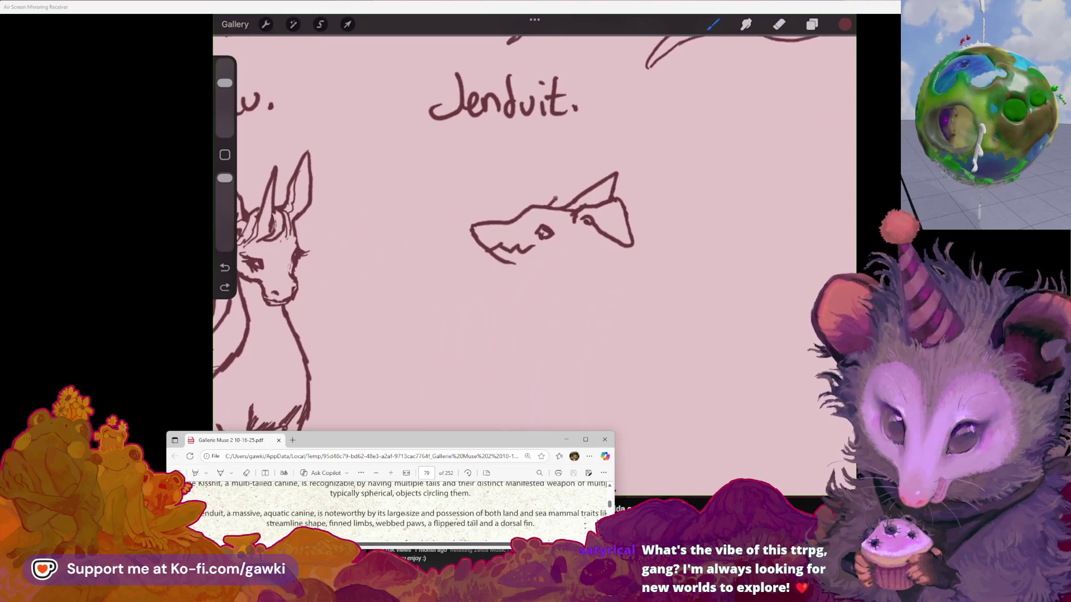
left_click_drag(519, 183, 578, 187)
key("ctrl+z")
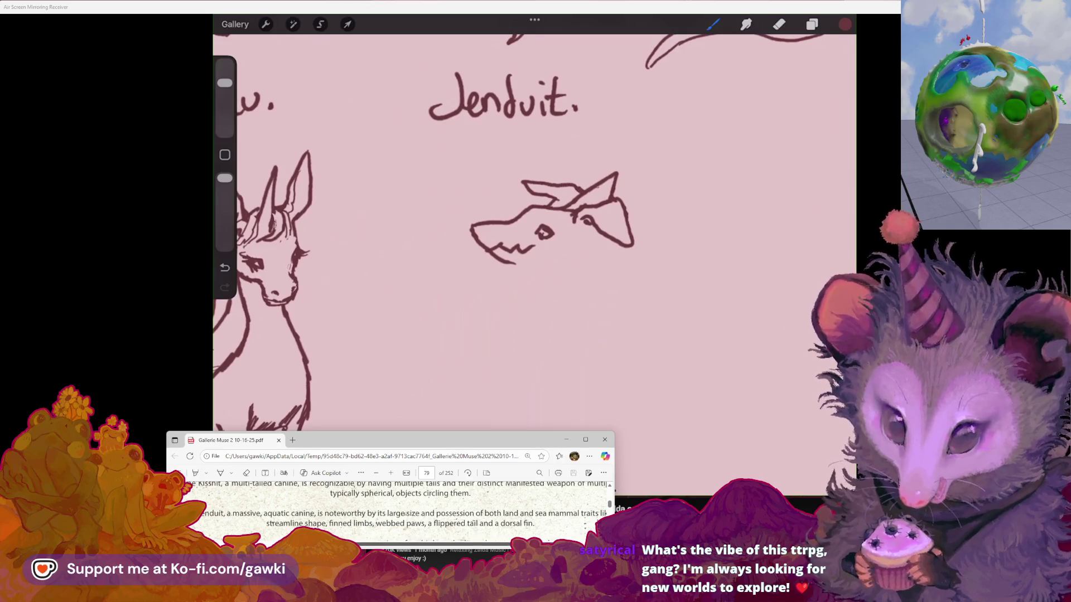
scroll(560, 197, "down", 2)
mouse_move(535, 238)
left_mouse_down()
mouse_move(565, 256)
mouse_move(601, 222)
mouse_move(573, 254)
left_mouse_up()
left_click_drag(574, 237, 583, 254)
scroll(534, 235, "down", 2)
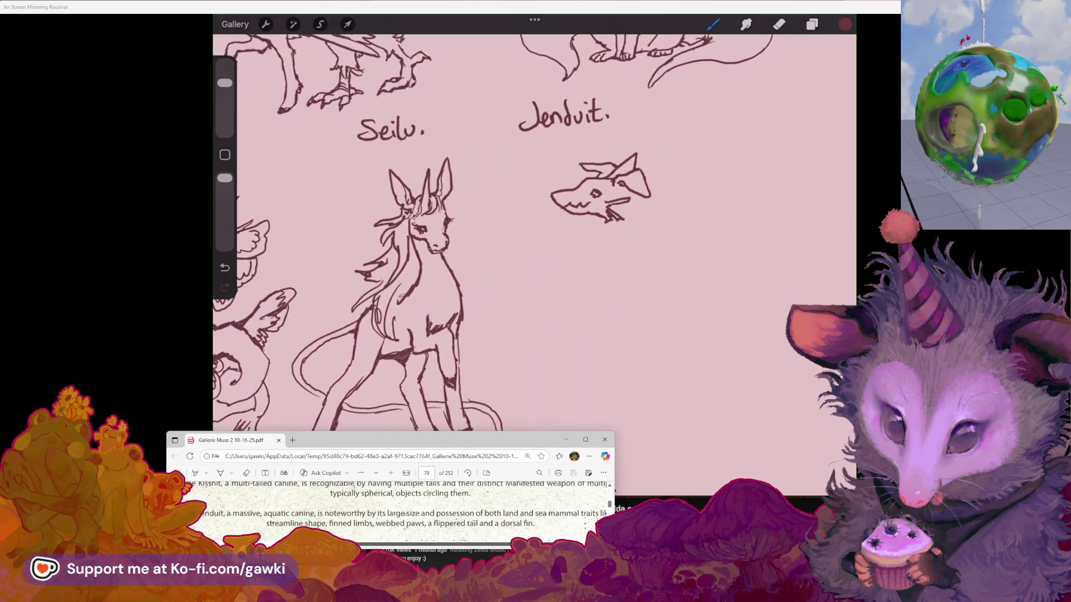
Step: Undo the chin hatching and sketch a small folded front leg under the Jenduit head
key("ctrl+z")
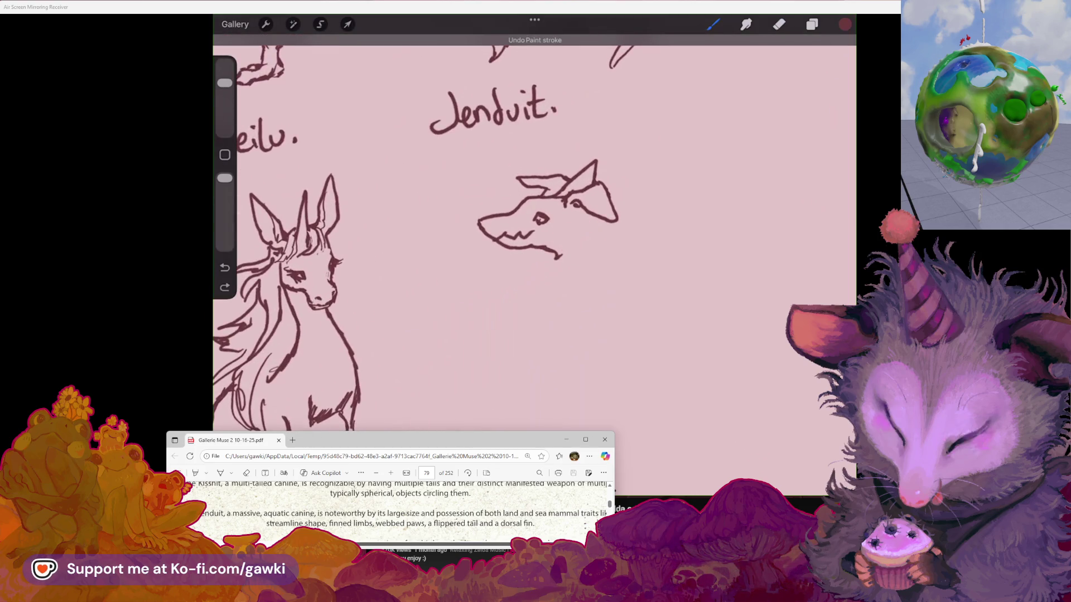
mouse_move(572, 227)
left_mouse_down()
mouse_move(552, 252)
mouse_move(590, 246)
mouse_move(558, 257)
mouse_move(580, 258)
mouse_move(574, 265)
left_mouse_up()
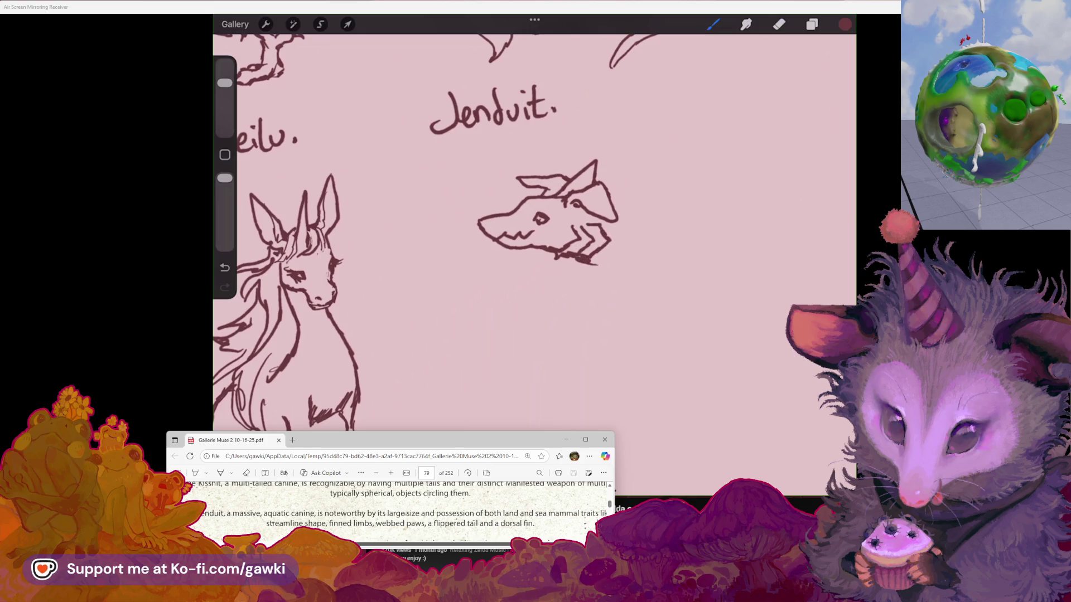
scroll(534, 235, "down", 3)
scroll(534, 234, "up", 2)
left_click(778, 24)
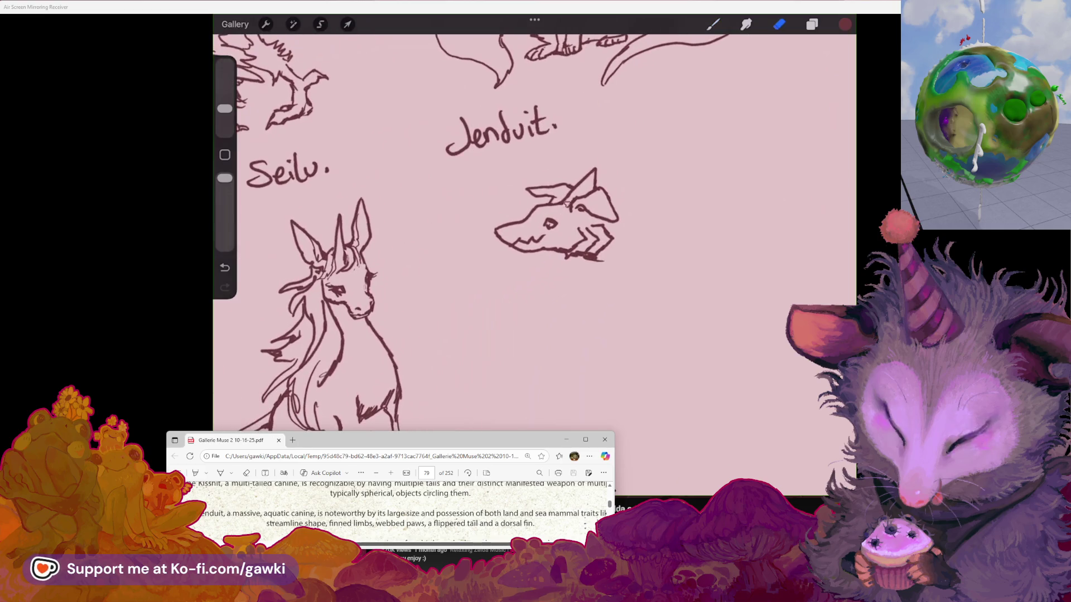
left_click(713, 24)
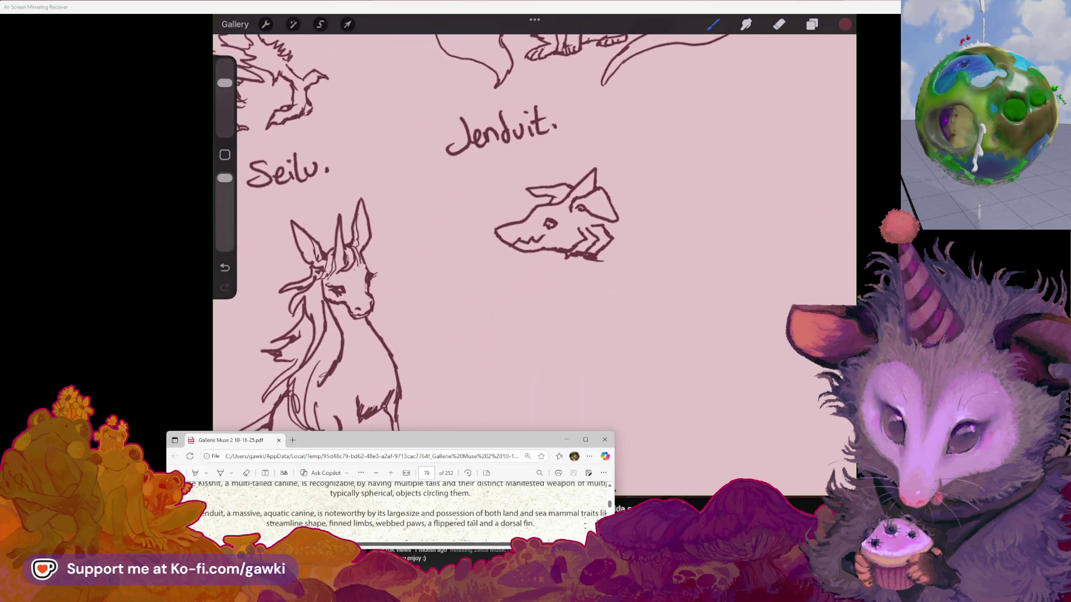
scroll(534, 234, "down", 2)
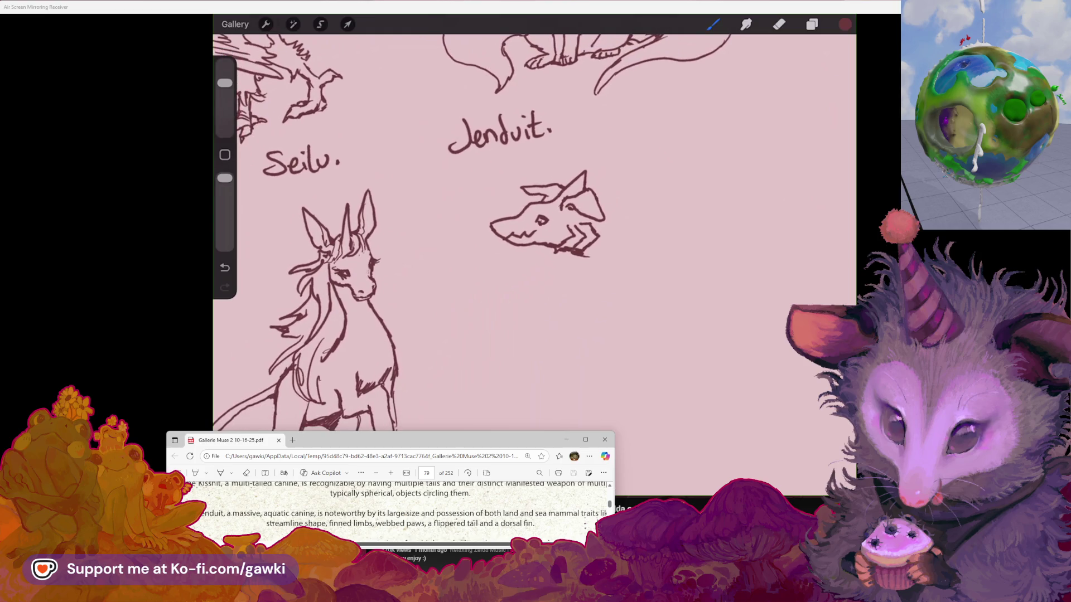
scroll(534, 234, "down", 2)
scroll(534, 234, "down", 1)
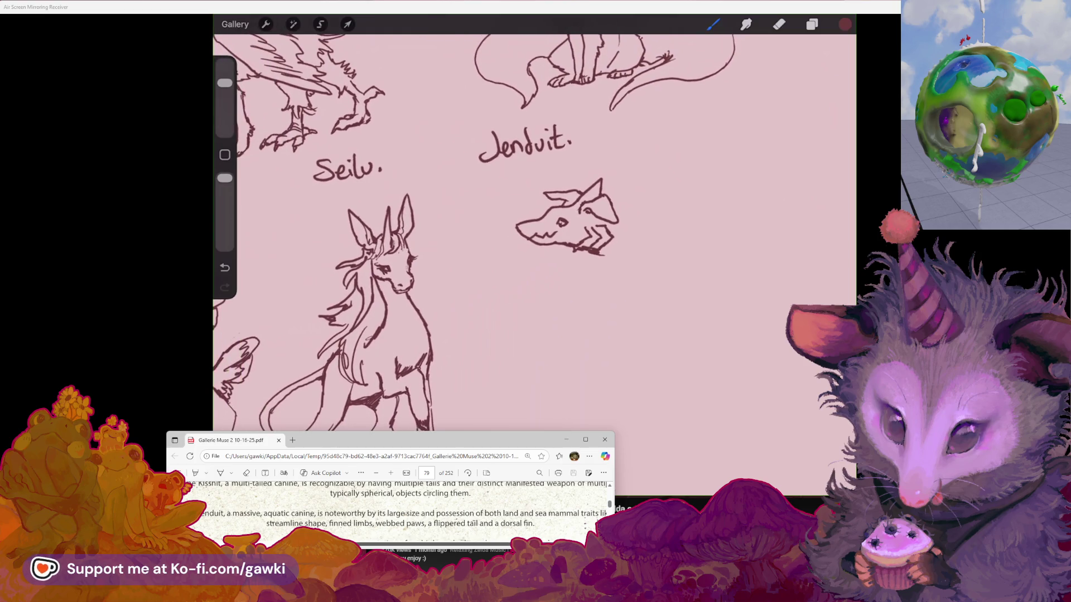
scroll(534, 234, "down", 2)
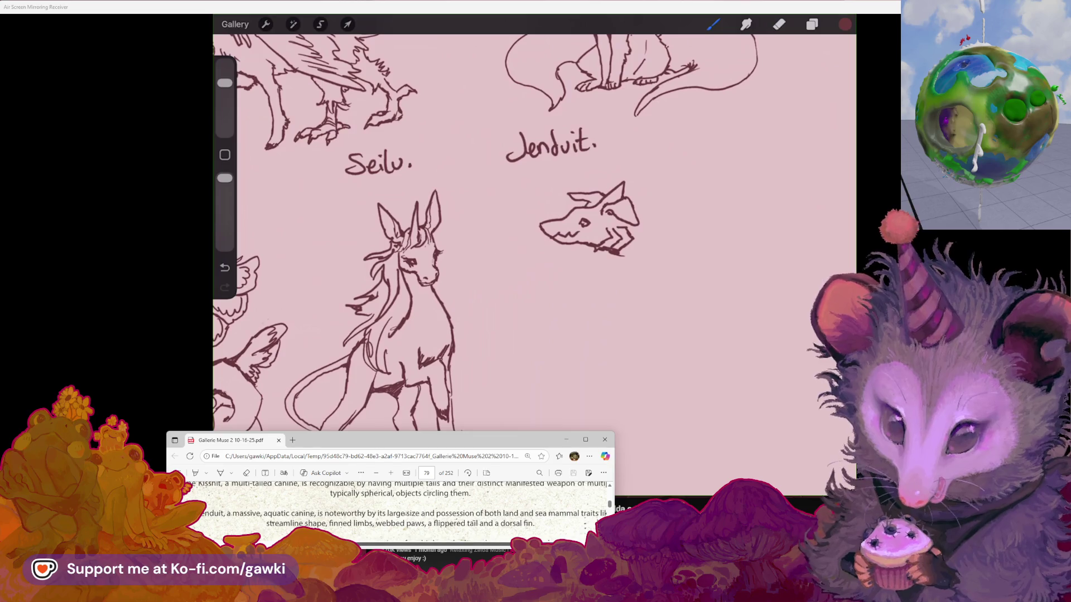
scroll(534, 251, "right", 3)
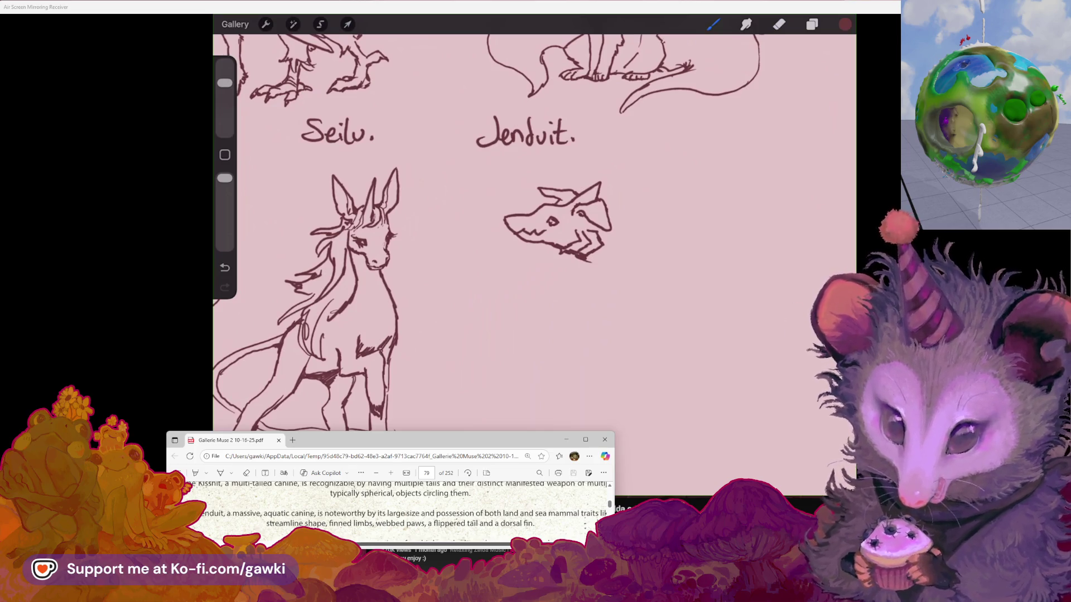
Step: Zoom in and draw the Jenduit's body line ending in a zigzag flipper tail
scroll(534, 251, "right", 3)
scroll(535, 250, "right", 3)
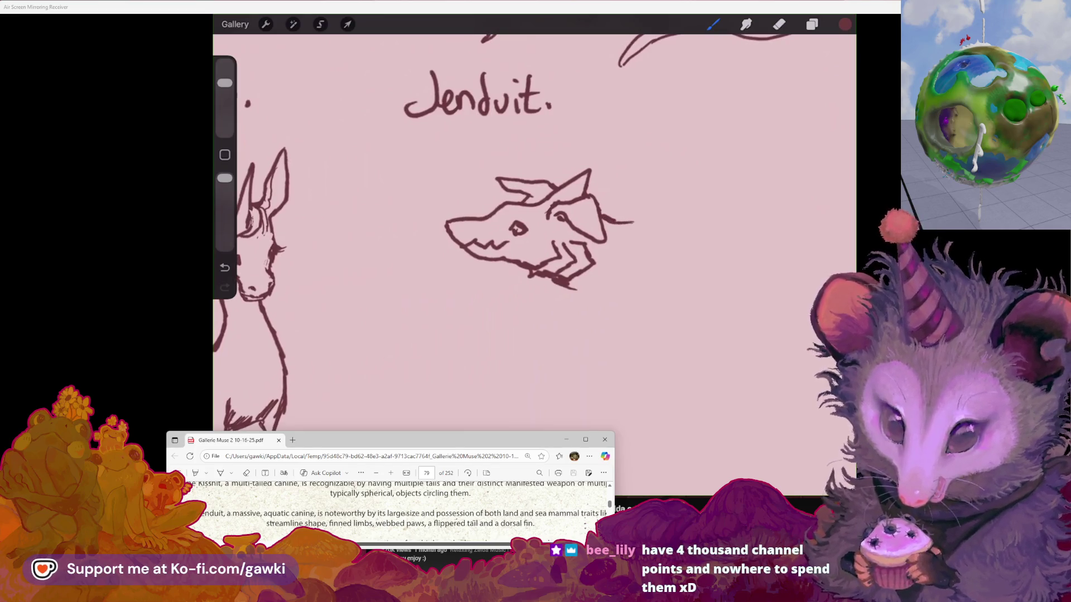
scroll(534, 251, "right", 2)
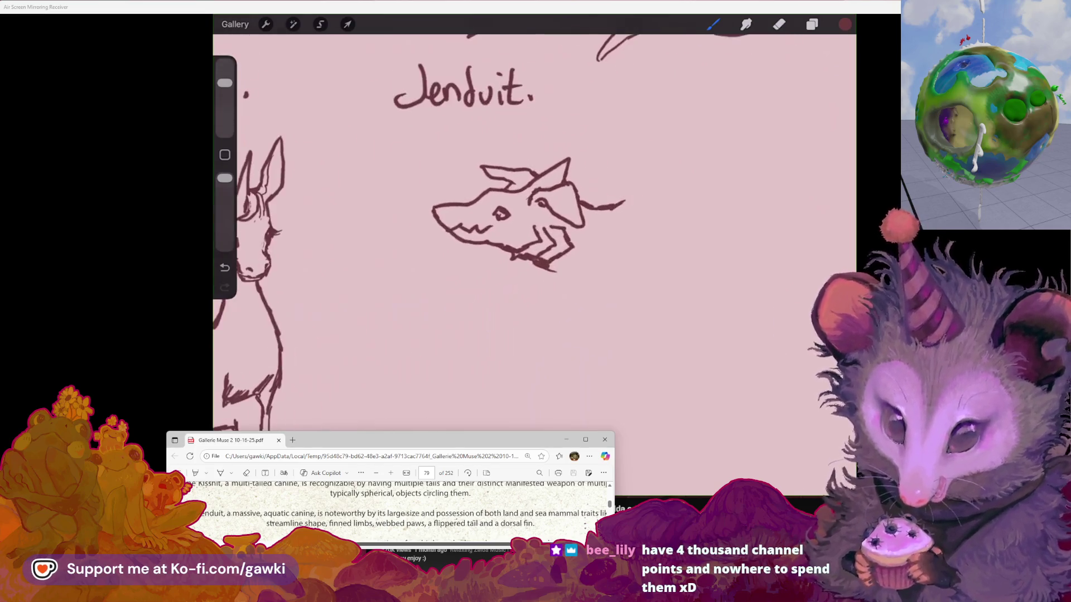
mouse_move(576, 282)
left_mouse_down()
mouse_move(577, 293)
mouse_move(595, 286)
left_mouse_up()
scroll(534, 251, "left", 3)
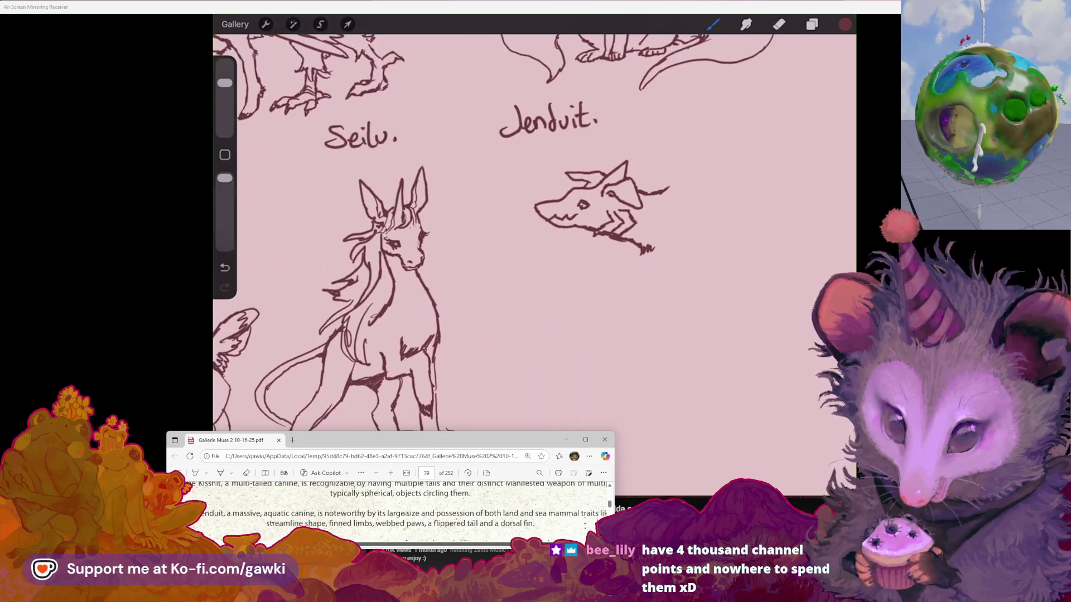
scroll(534, 251, "right", 1)
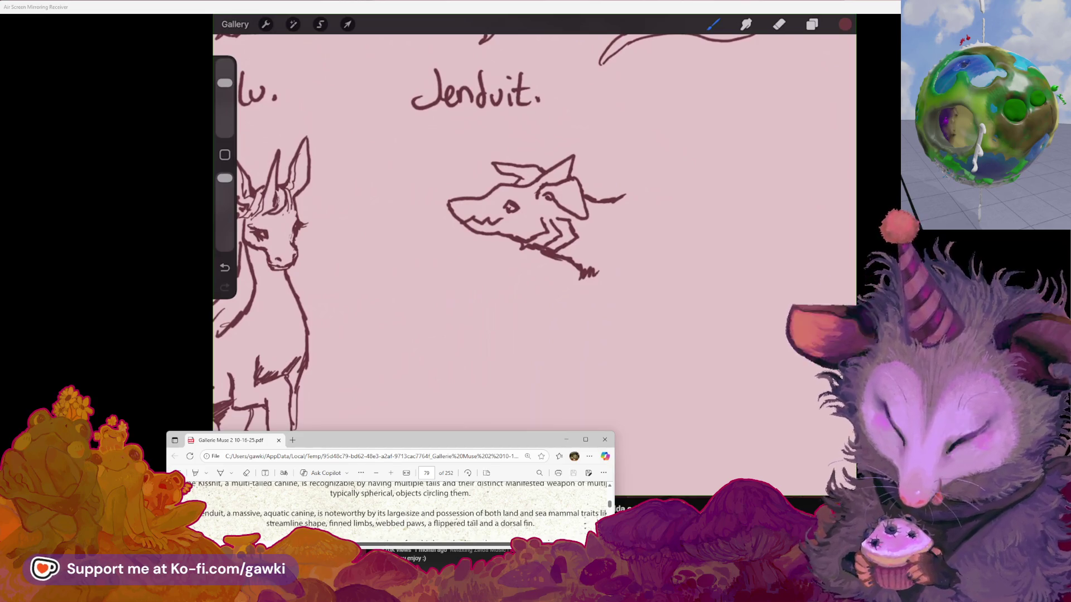
scroll(534, 223, "up", 2)
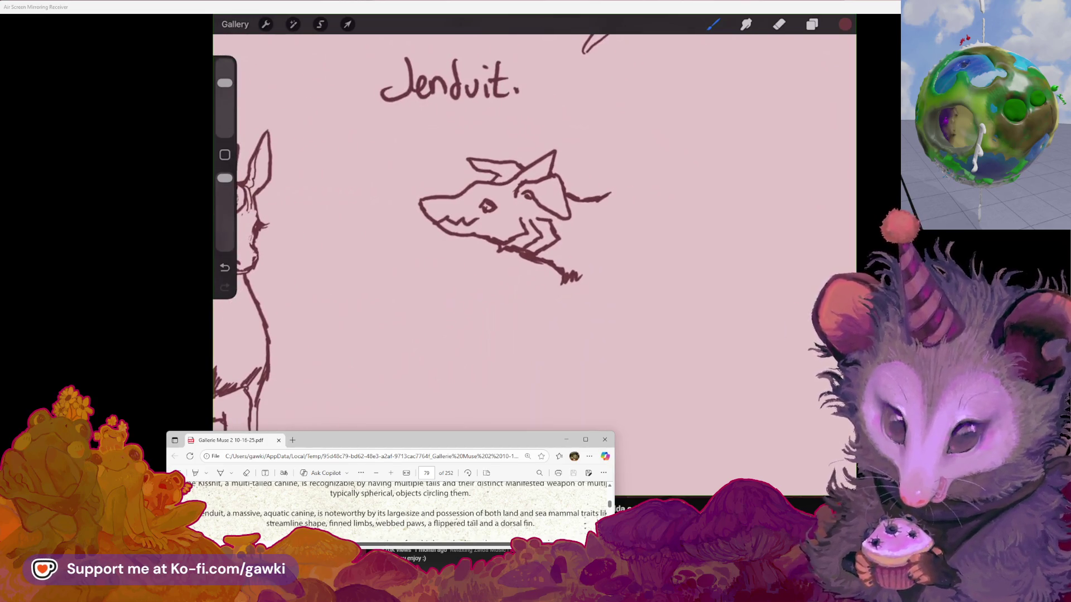
left_click_drag(485, 206, 518, 201)
left_click(779, 24)
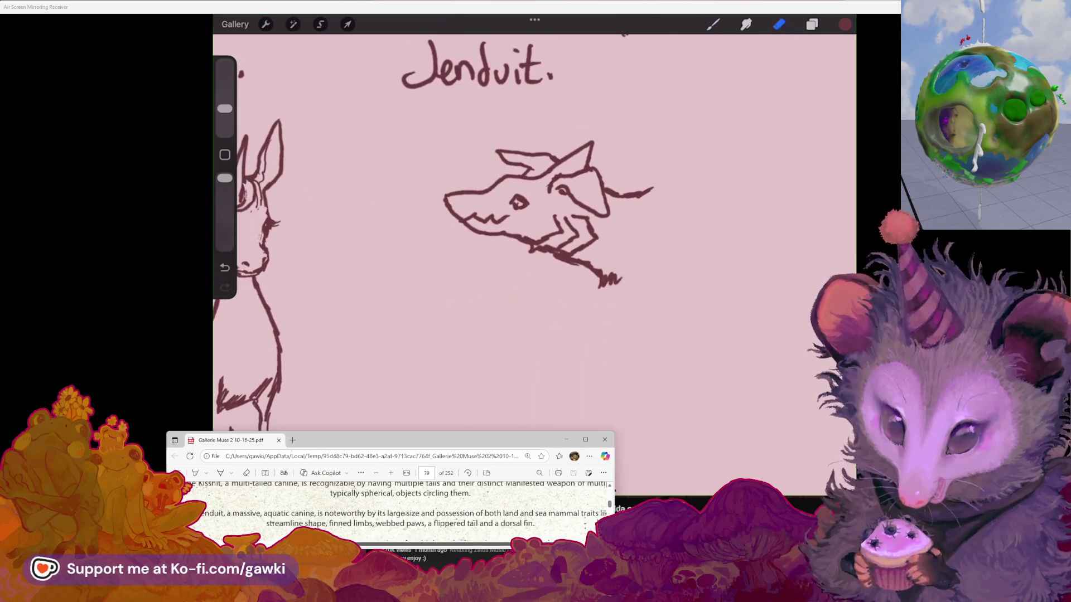
scroll(549, 217, "up", 2)
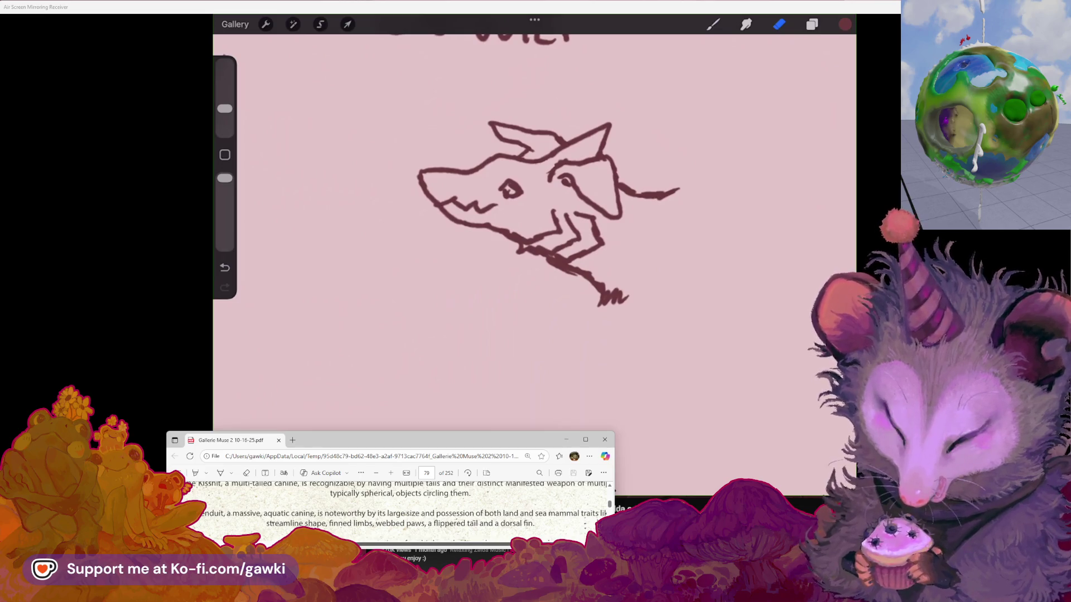
left_click(713, 24)
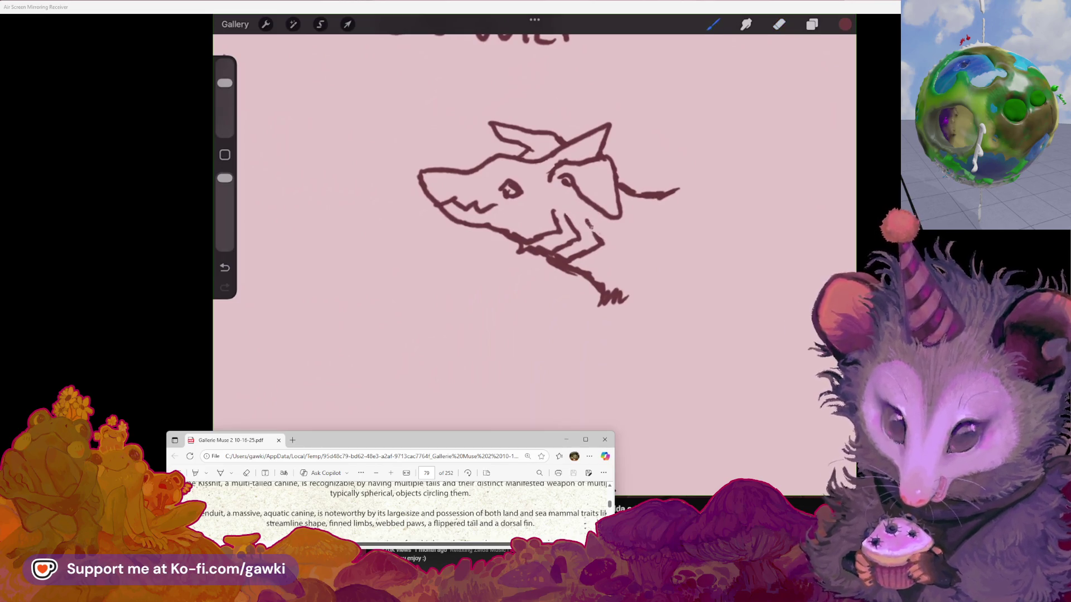
scroll(549, 217, "down", 3)
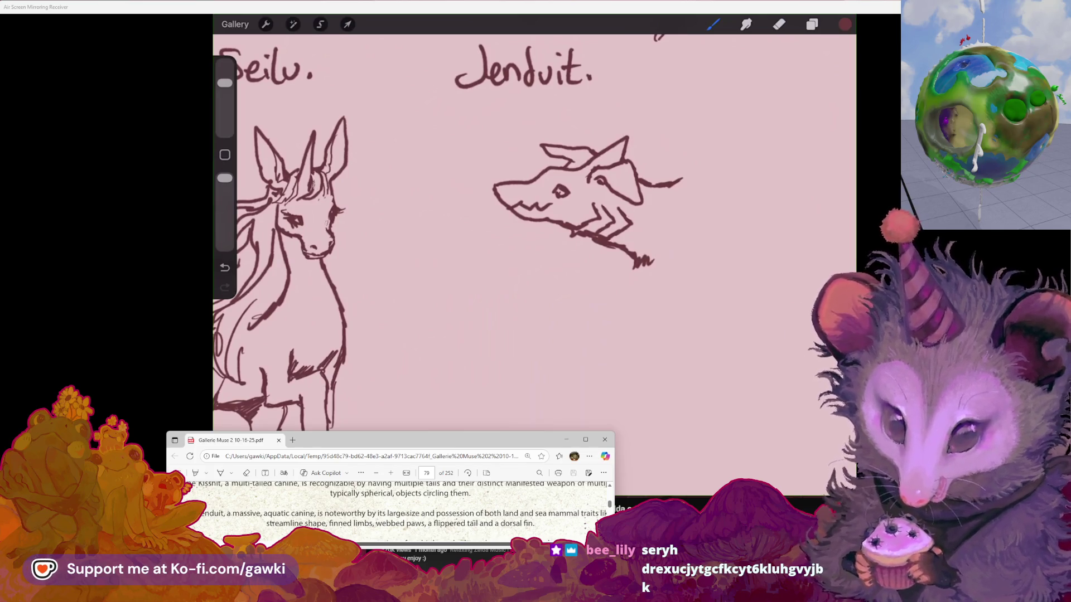
mouse_move(661, 321)
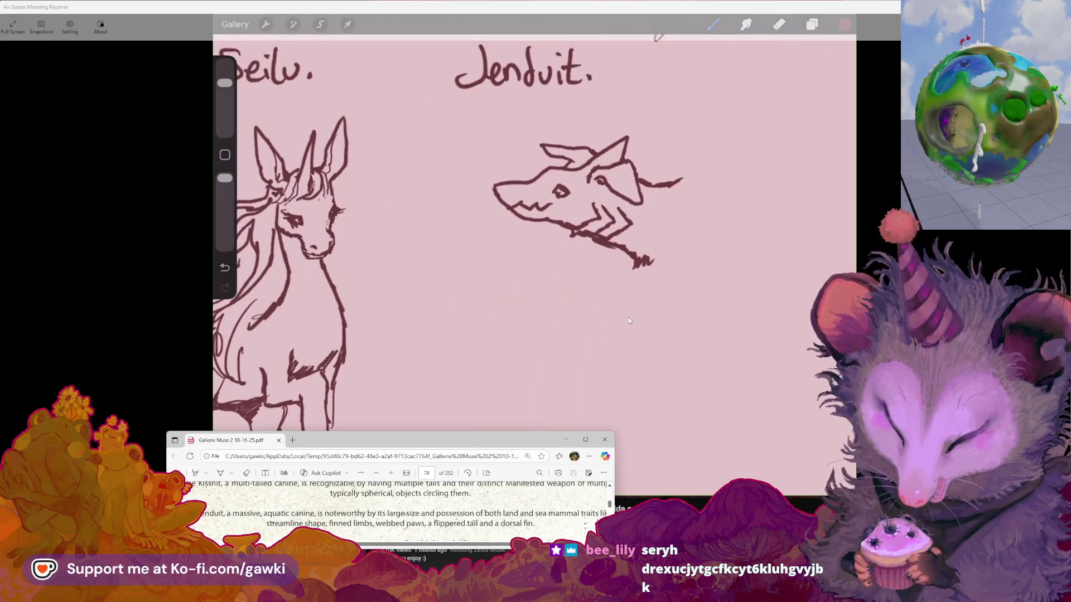
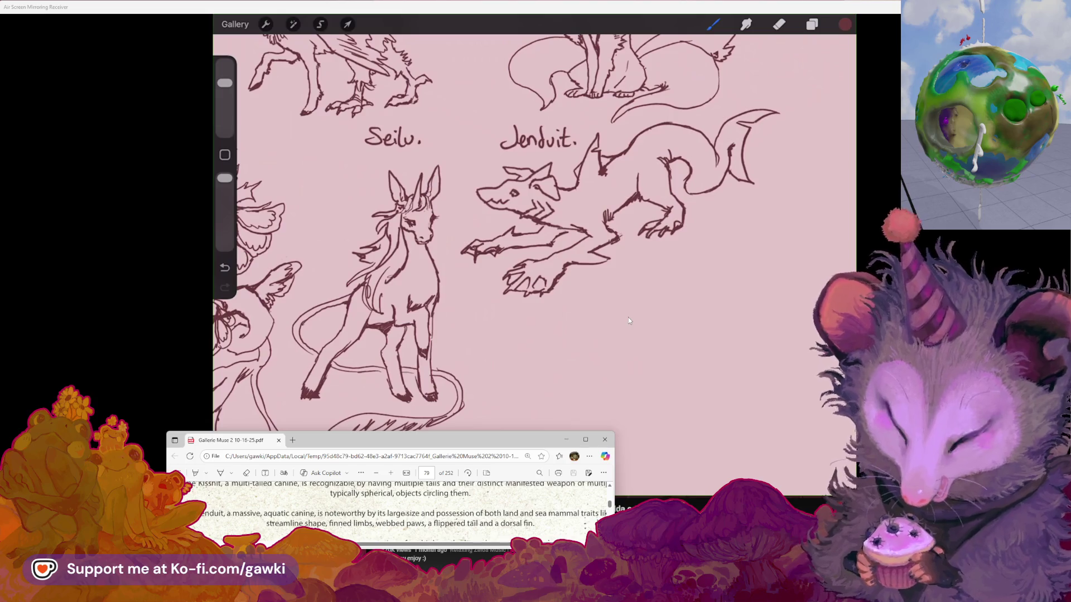
Step: Hand-letter the label 'Ovubenalit.' on the canvas beneath the Jenduit drawing
mouse_move(584, 302)
scroll(388, 492, "down", 1)
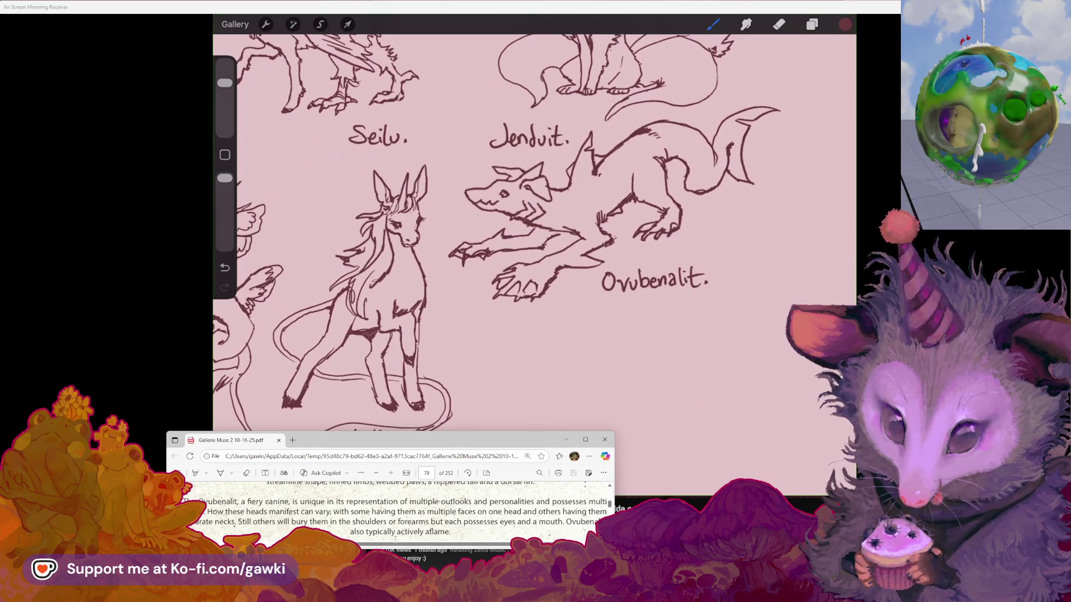
left_click_drag(398, 549, 403, 548)
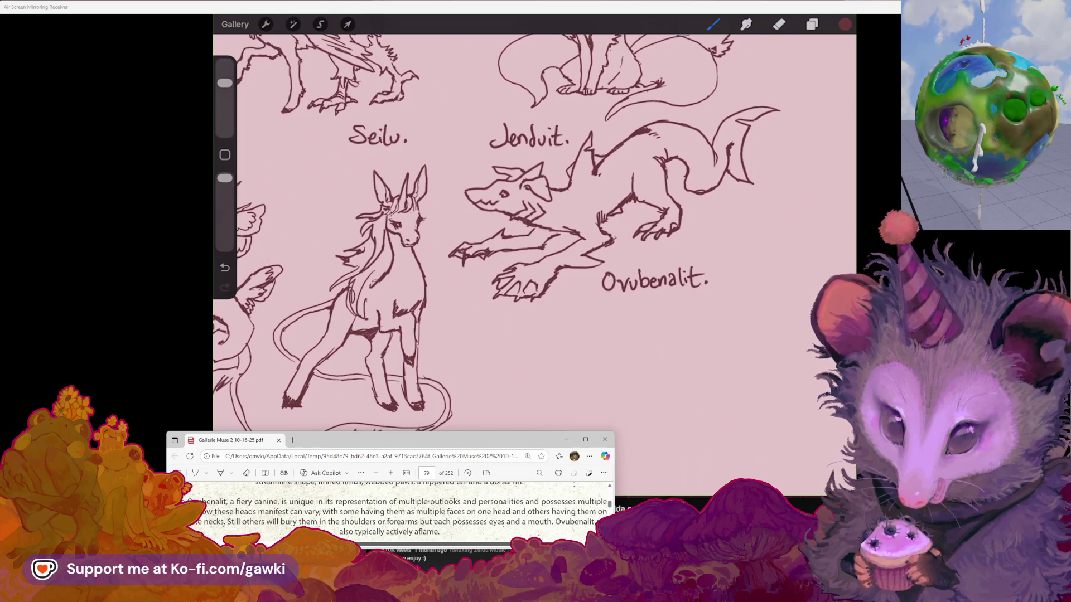
Step: Sketch a canine head with pointed ears and a long neck line under the Ovubenalit label
scroll(515, 531, "right", 1)
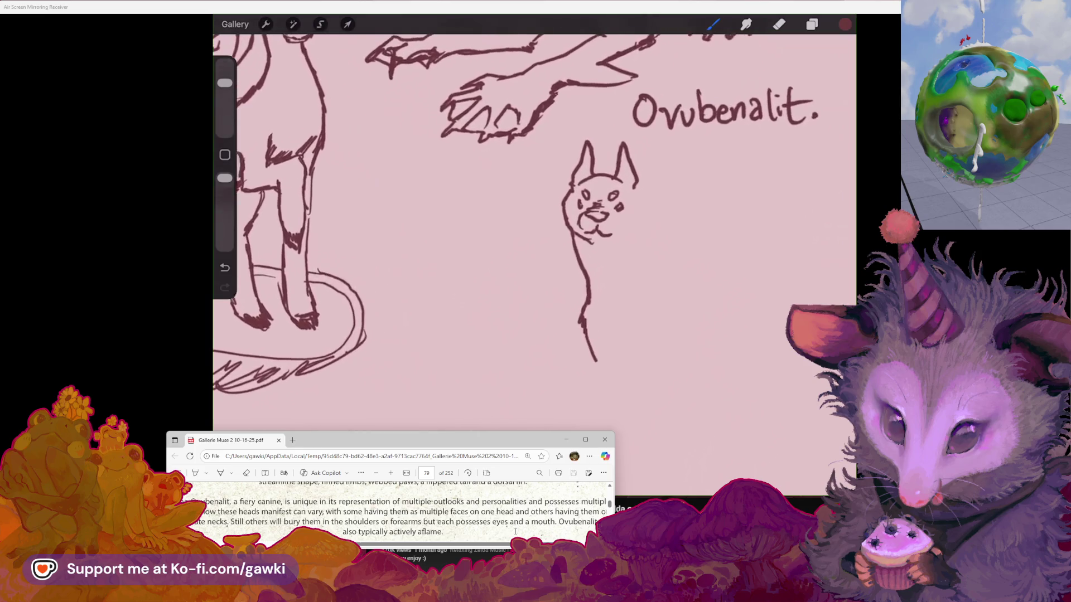
mouse_move(331, 423)
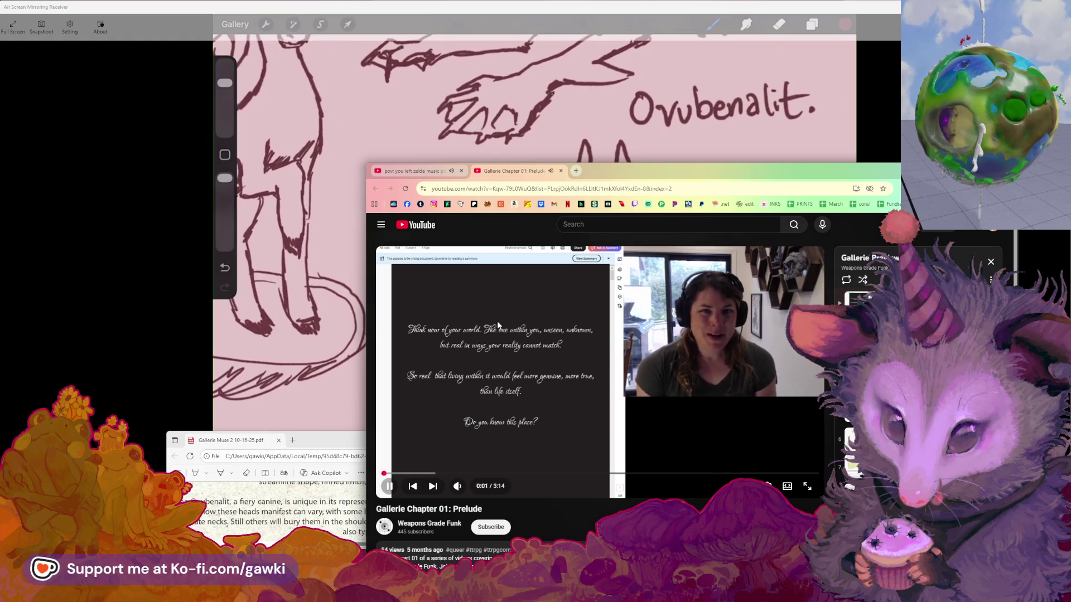
Step: Pause the 'Gallerie Chapter 01: Prelude' video, subscribe to its channel, and drag the browser window aside
left_click(568, 333)
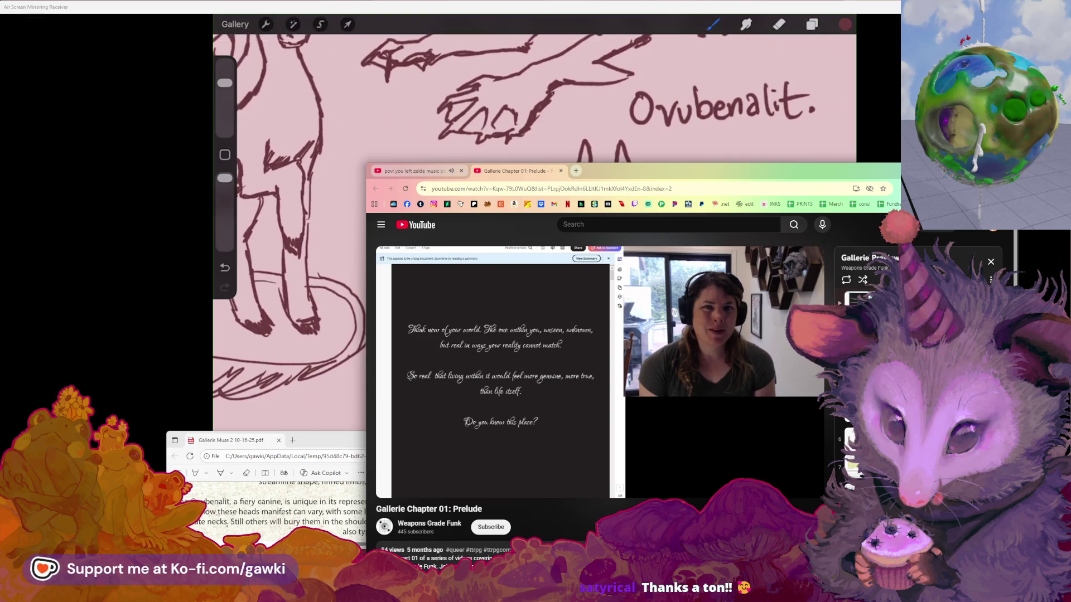
left_click(491, 527)
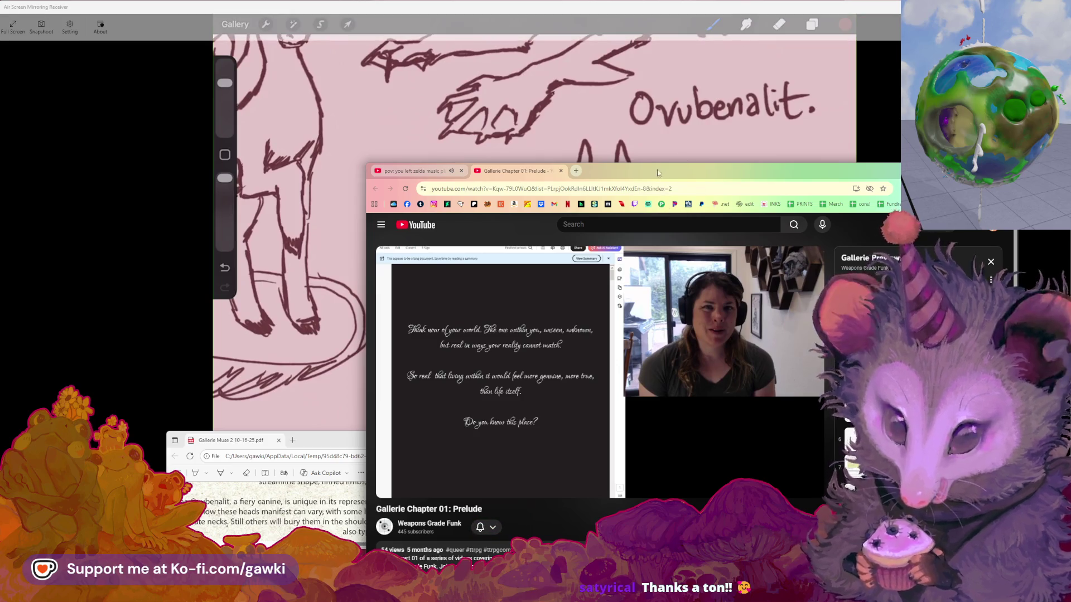
mouse_move(631, 176)
left_mouse_down()
mouse_move(605, 176)
mouse_move(1070, 176)
left_mouse_up()
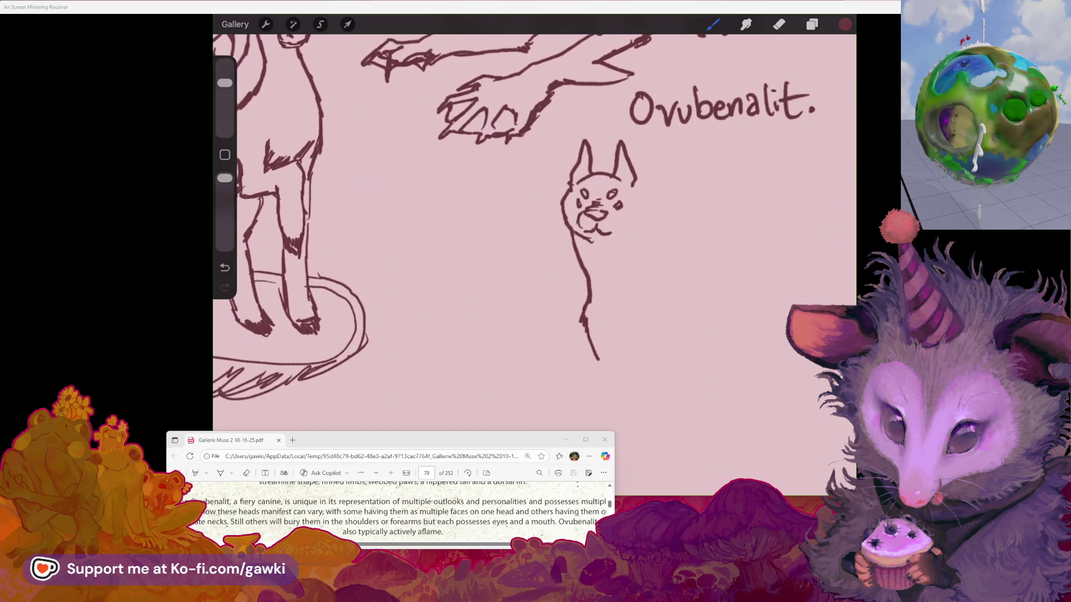
Step: Extend the canine's neck line downward and try an upward arm stroke, undoing its hook tip
left_click(779, 24)
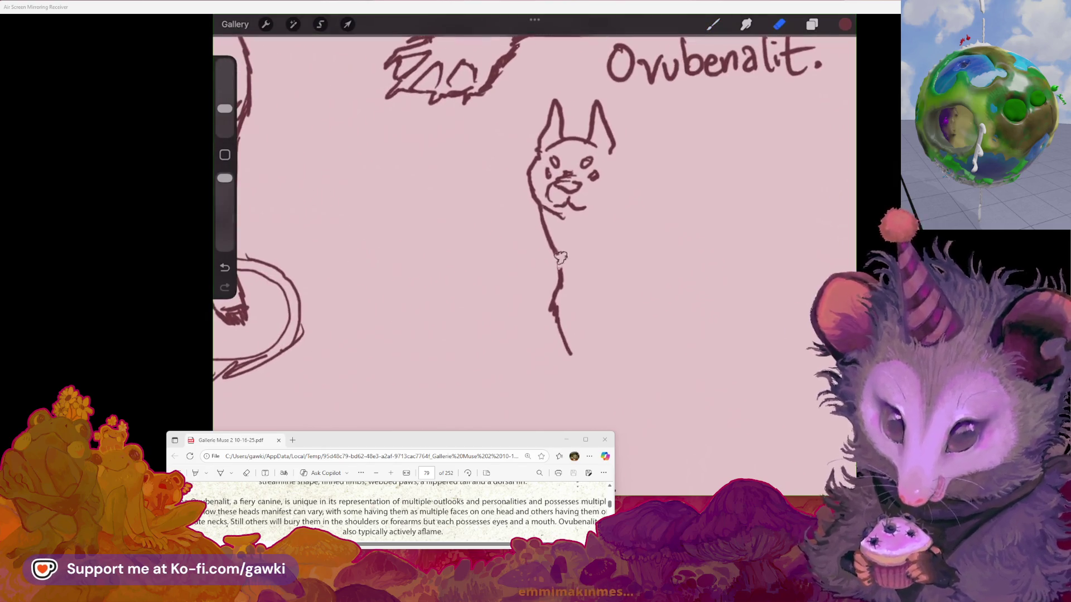
key("ctrl+z")
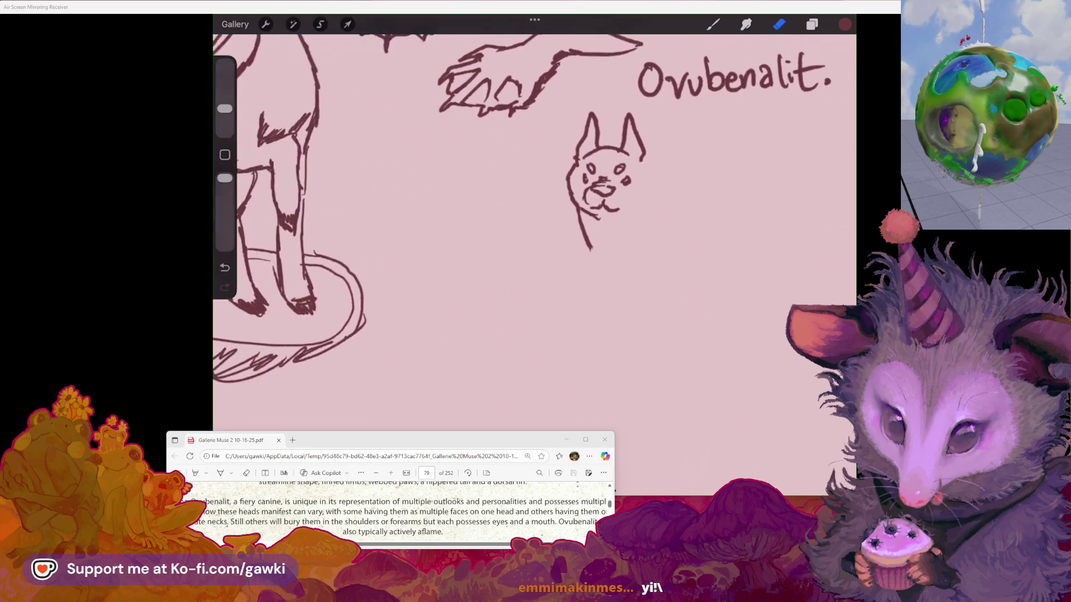
left_click(713, 24)
left_click_drag(583, 269, 590, 301)
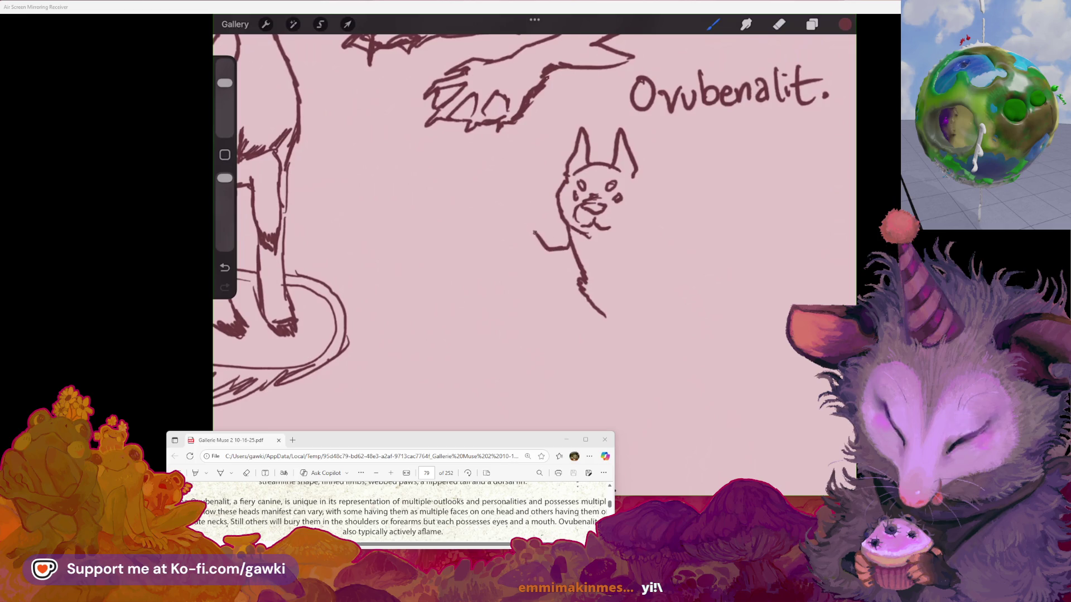
left_click_drag(534, 232, 530, 170)
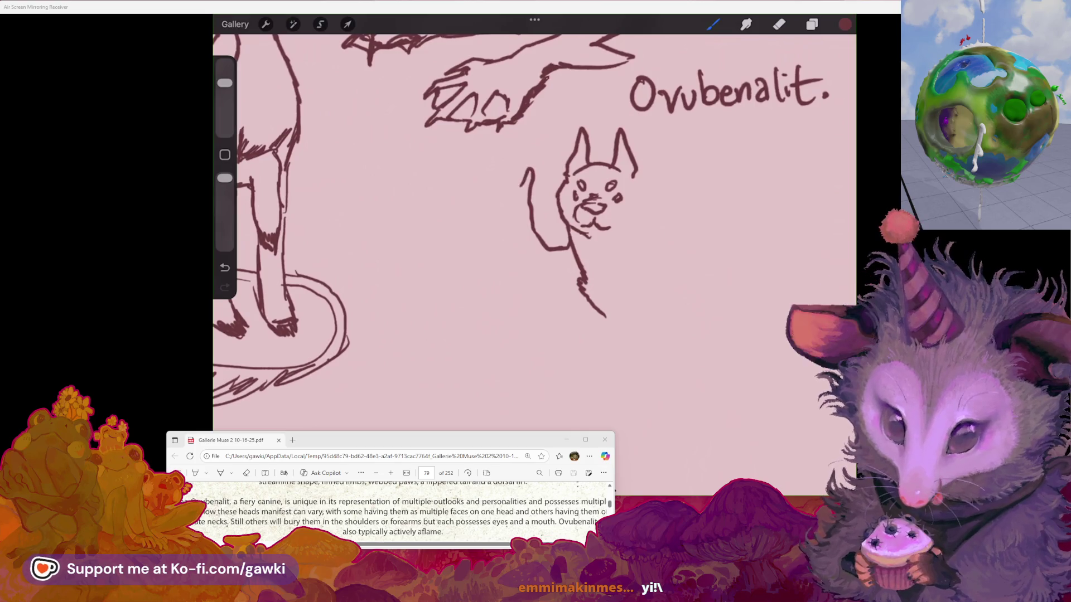
key("ctrl+z")
mouse_move(528, 168)
left_mouse_down()
mouse_move(503, 192)
mouse_move(491, 187)
left_mouse_up()
key("ctrl+z")
key("ctrl+z")
key("ctrl+z")
Step: Add a stroke down the right side of the first canine head
scroll(534, 223, "down", 5)
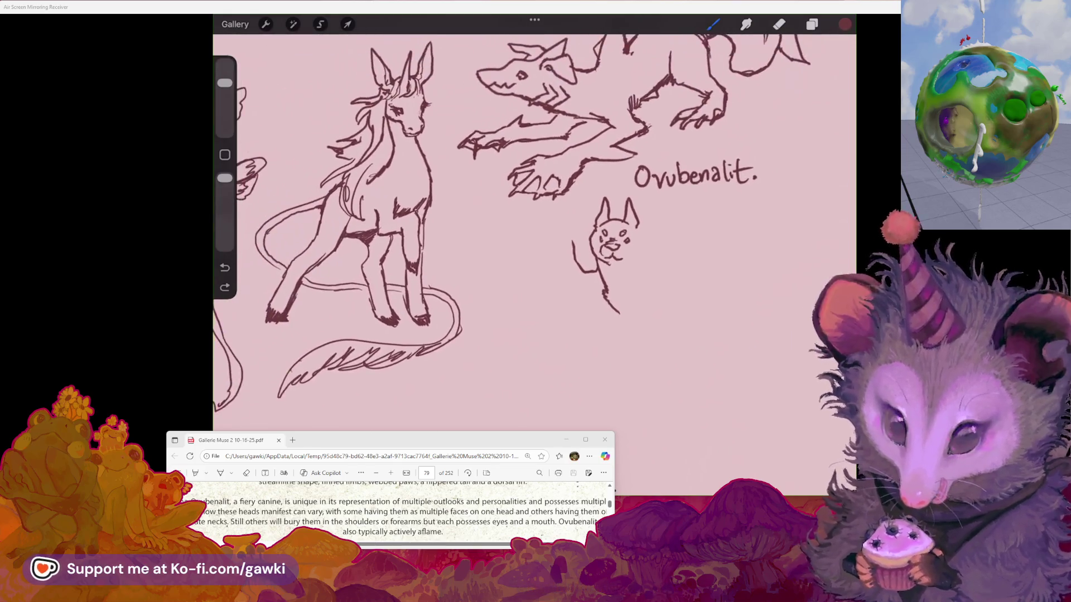
scroll(512, 230, "up", 2)
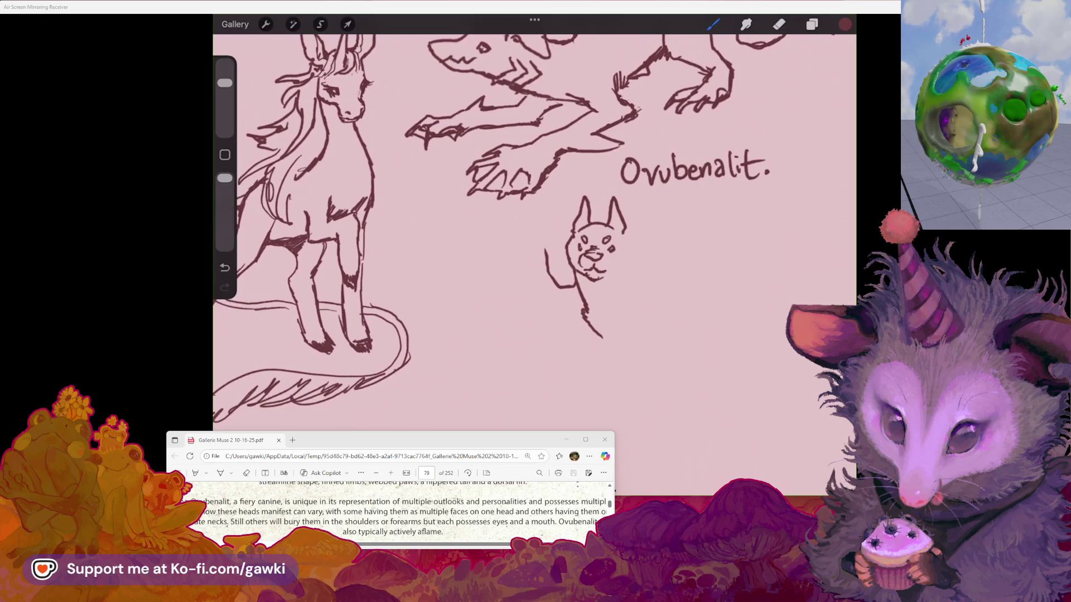
scroll(534, 228, "right", 2)
key("e")
key("b")
left_click_drag(585, 226, 596, 248)
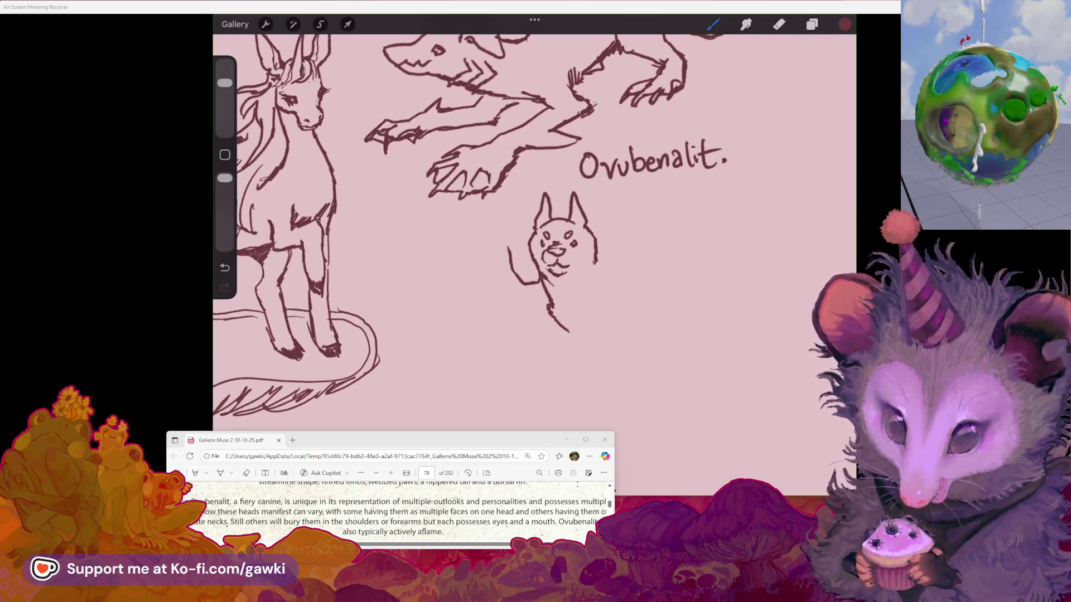
scroll(502, 279, "up", 2)
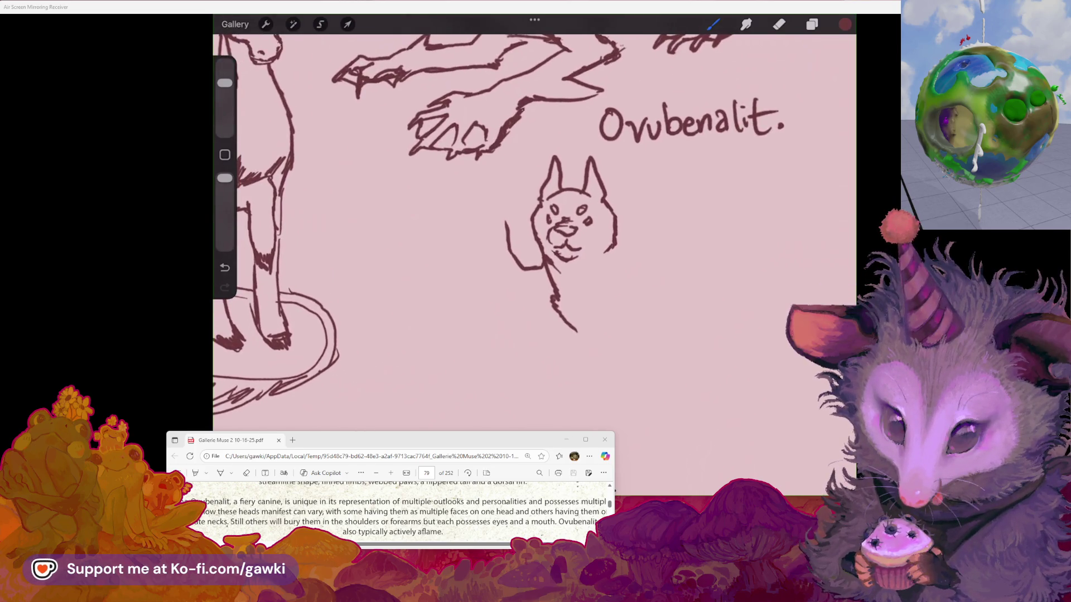
scroll(502, 223, "down", 2)
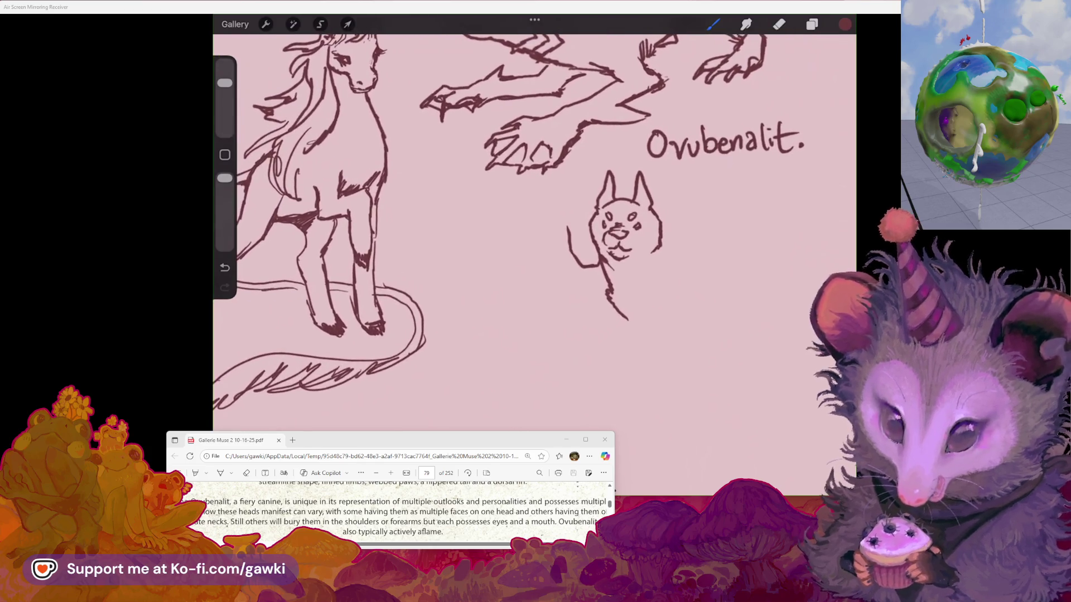
key("e")
key("b")
Step: Draw a second tongue-out dog head with lower jaw and neck line left of the first head
left_click_drag(584, 267, 601, 266)
mouse_move(570, 224)
left_mouse_down()
mouse_move(530, 207)
mouse_move(496, 228)
left_mouse_up()
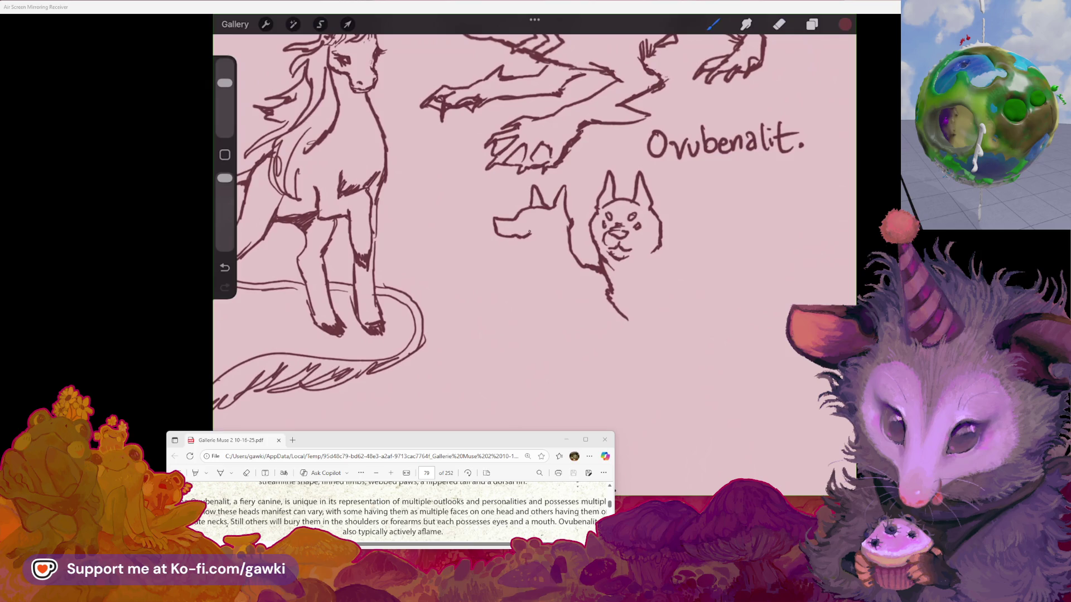
left_click_drag(504, 237, 530, 218)
left_click_drag(509, 255, 532, 251)
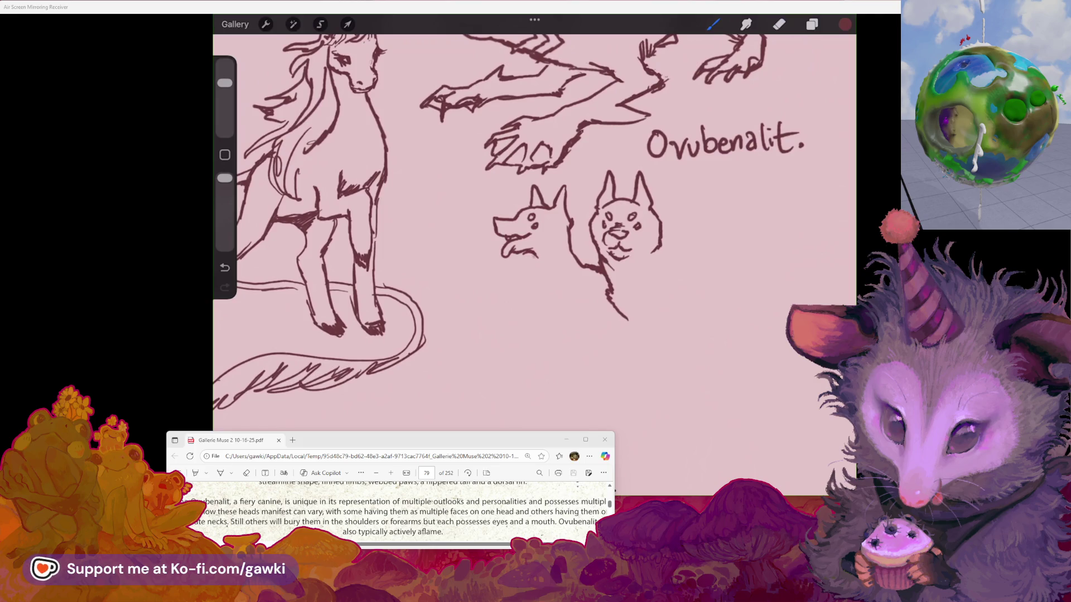
key("ctrl+z")
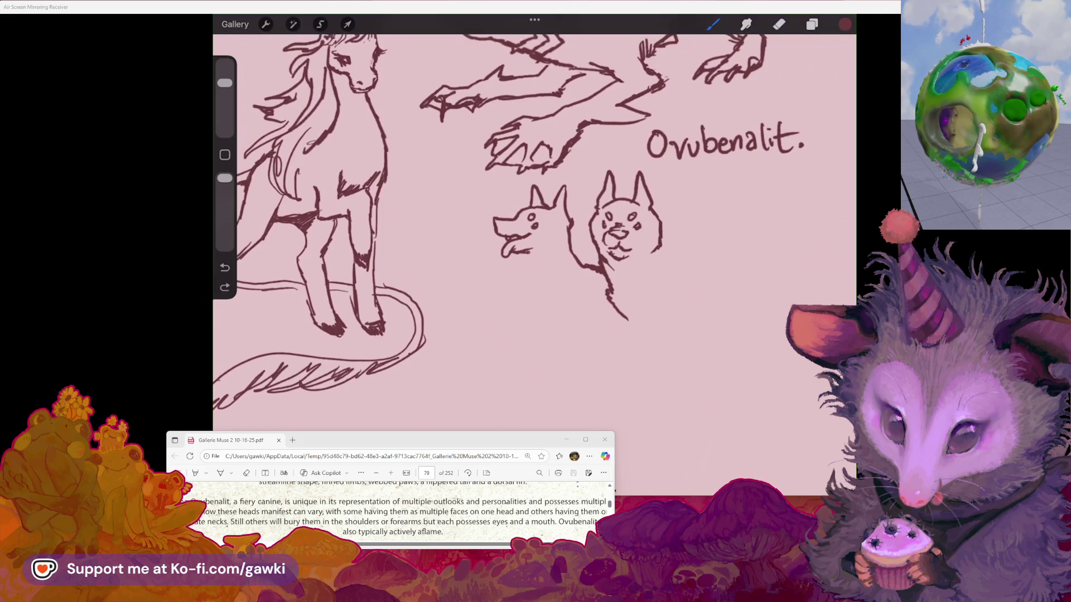
left_click_drag(534, 272, 545, 286)
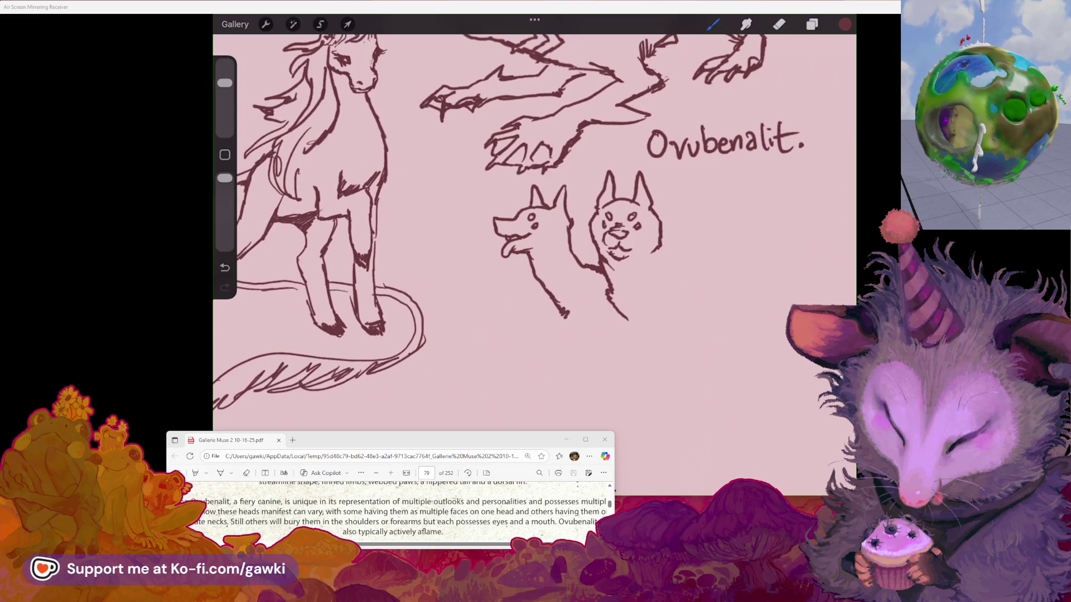
left_click_drag(502, 223, 455, 207)
Step: Freehand-select the small dog, rotate it slightly down, and warp it toward the larger head
left_click(320, 24)
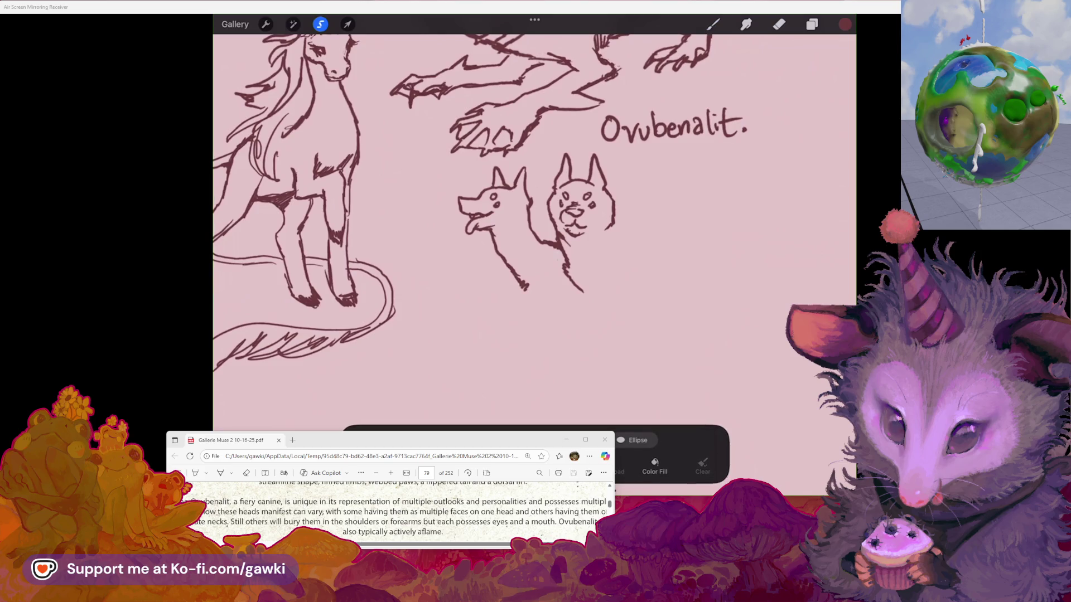
left_click(558, 258)
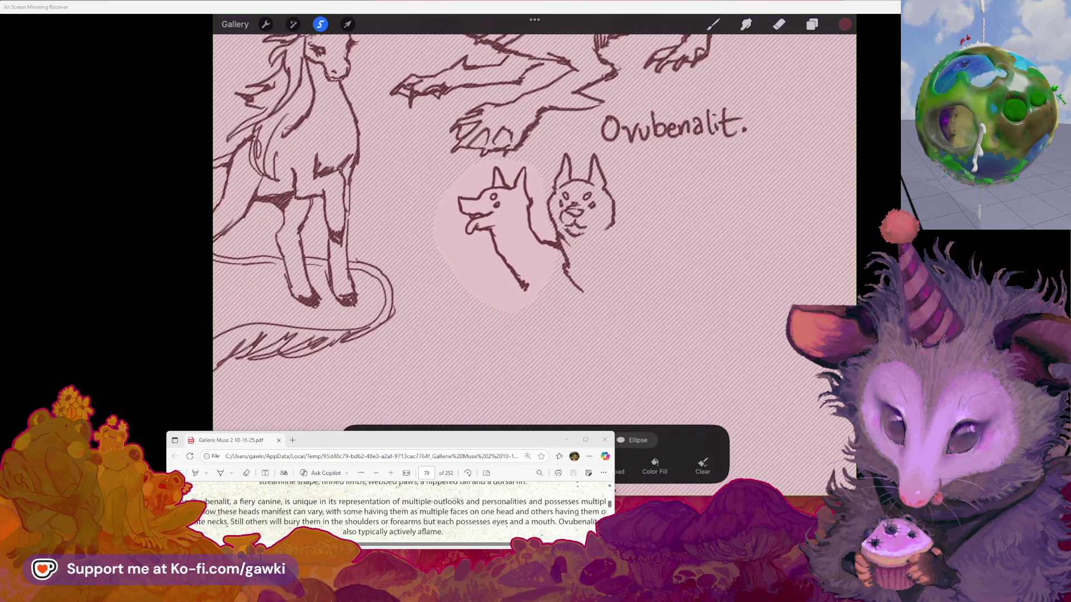
left_click(347, 24)
mouse_move(569, 177)
left_mouse_down()
mouse_move(502, 126)
mouse_move(591, 145)
mouse_move(569, 150)
mouse_move(557, 187)
left_mouse_up()
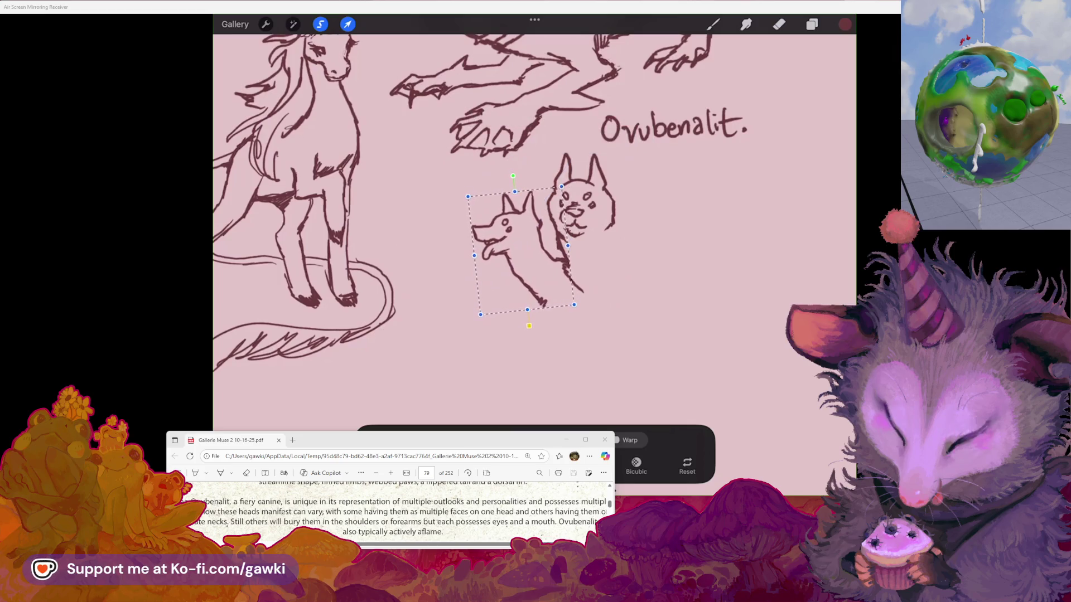
left_click(629, 440)
mouse_move(505, 226)
left_mouse_down()
mouse_move(512, 230)
mouse_move(497, 241)
left_mouse_up()
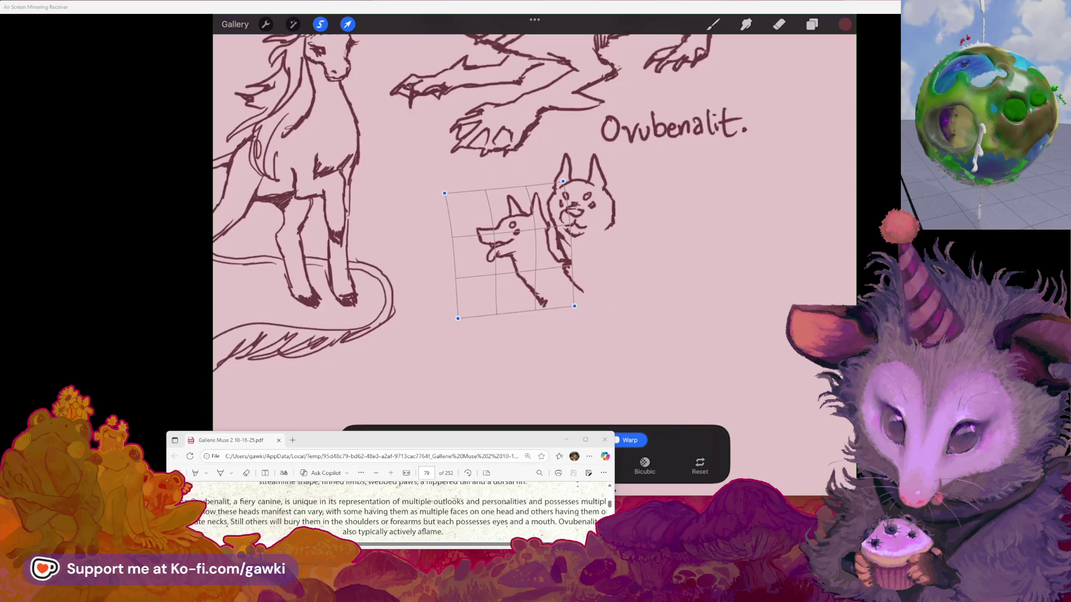
left_click(713, 24)
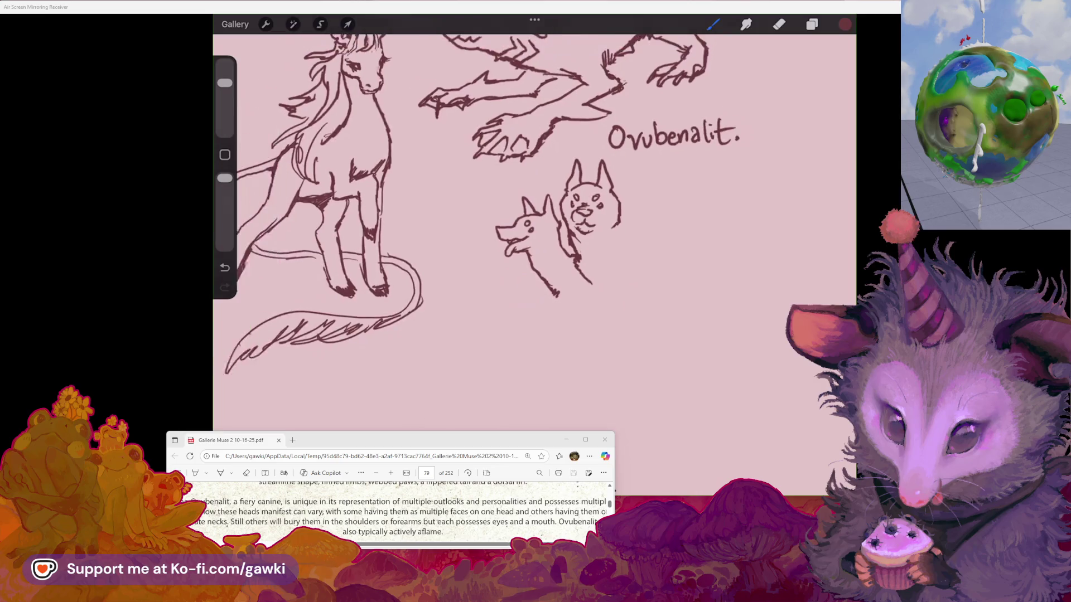
Step: Erase part of the small dog's neck line and extend the big dog's head outline downward
scroll(529, 196, "up", 3)
left_click(779, 24)
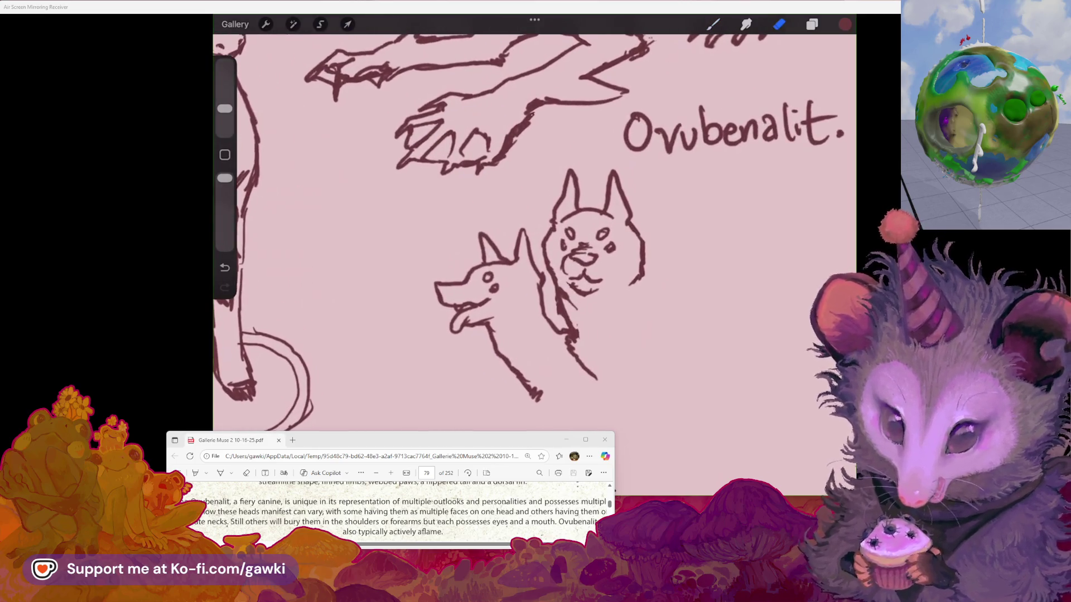
left_click_drag(557, 279, 565, 301)
left_click(713, 24)
mouse_move(556, 218)
left_mouse_down()
mouse_move(544, 253)
mouse_move(560, 302)
left_mouse_up()
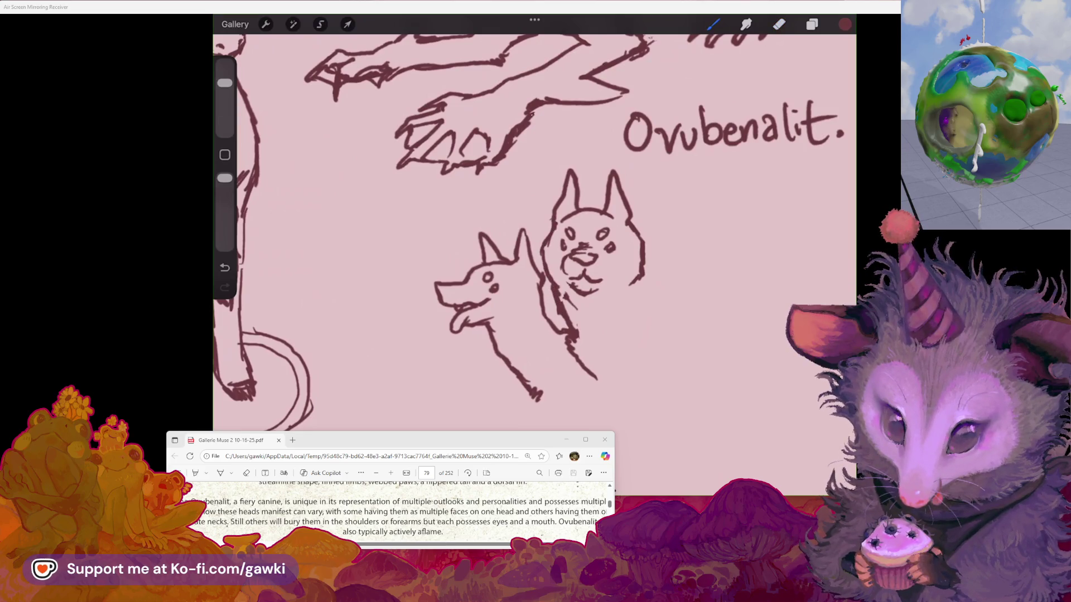
Step: Erase the two-headed dog's lower neck lines and redraw them further down
left_click(779, 24)
left_click_drag(536, 299, 550, 329)
left_click_drag(542, 285, 534, 263)
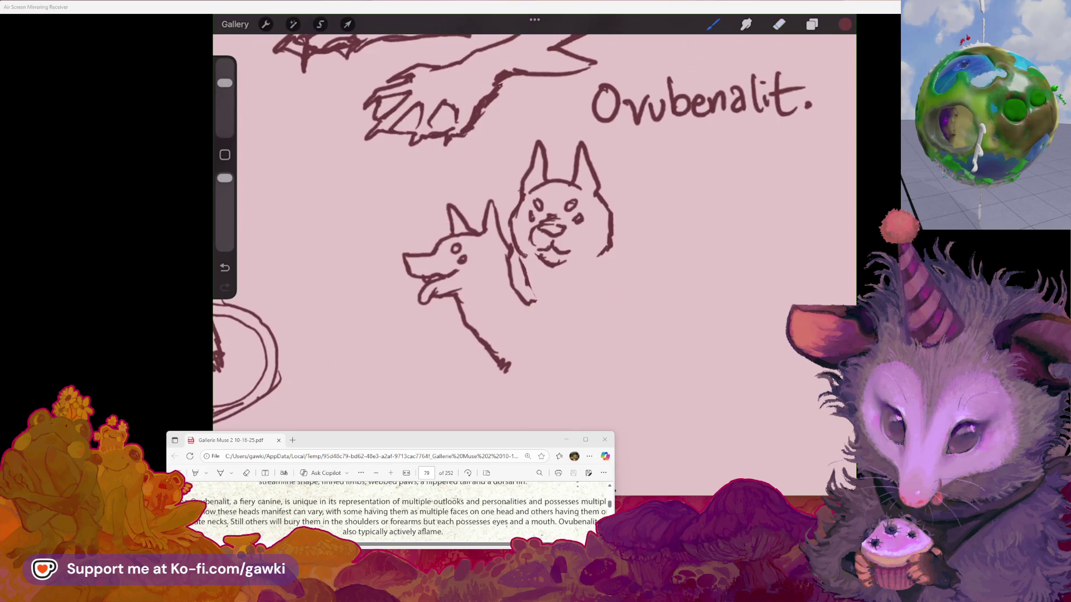
left_click_drag(528, 266, 539, 316)
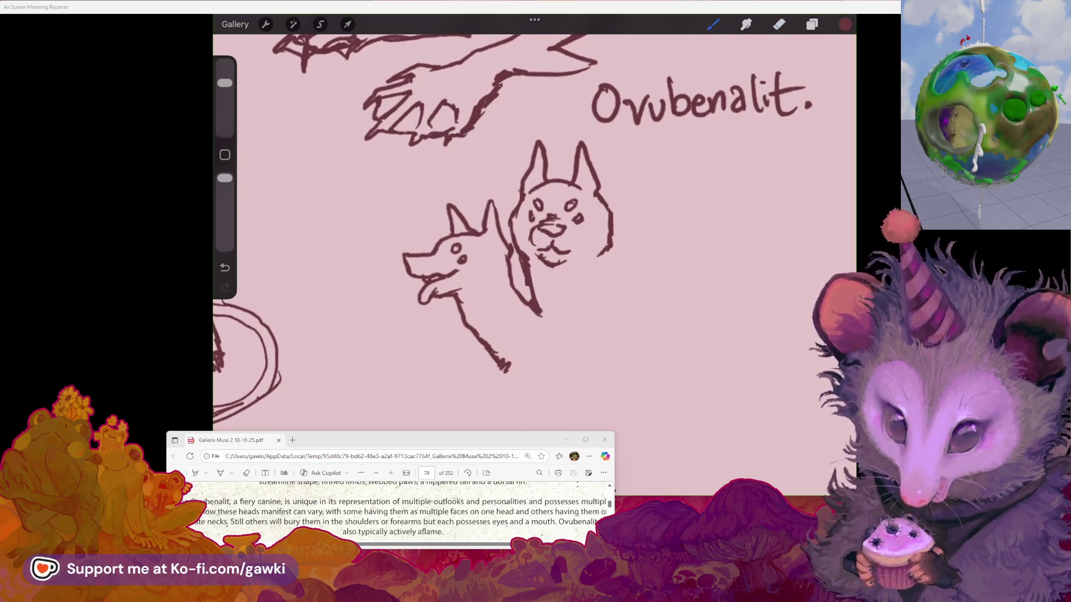
left_click_drag(603, 259, 600, 279)
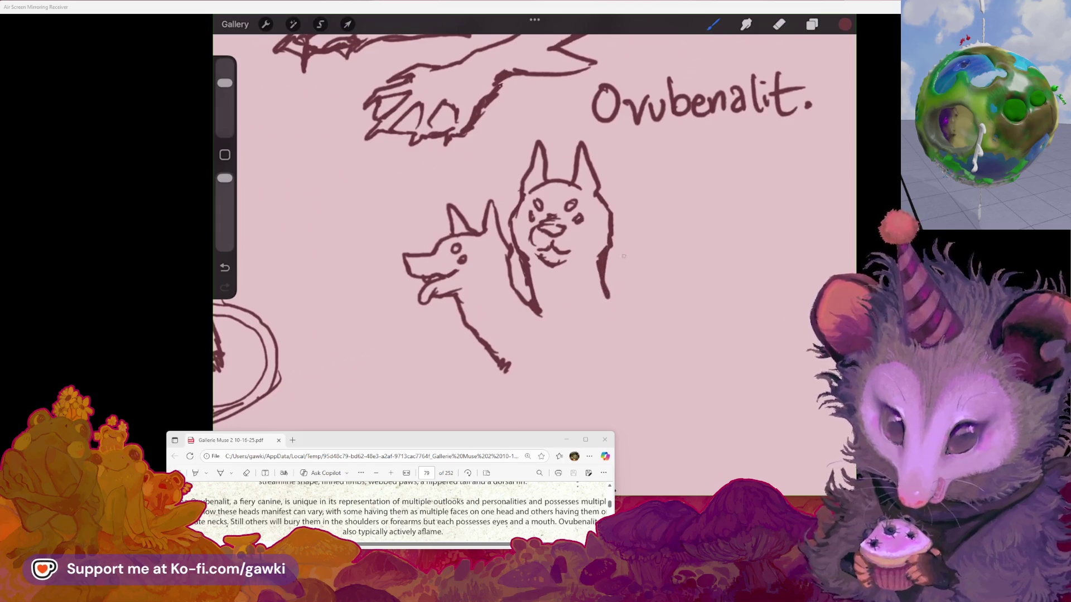
Step: Sketch a third small dog head with ears, eyes and mouth below the big head
scroll(535, 223, "down", 2)
scroll(502, 223, "up", 2)
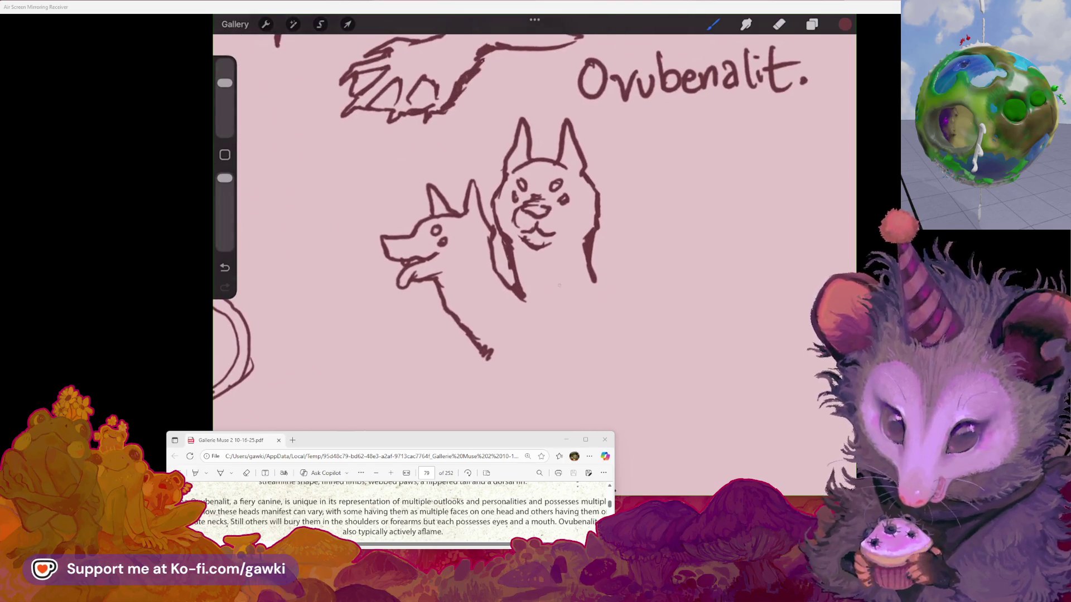
left_click_drag(597, 296, 601, 299)
mouse_move(554, 273)
left_mouse_down()
mouse_move(613, 269)
mouse_move(614, 307)
left_mouse_up()
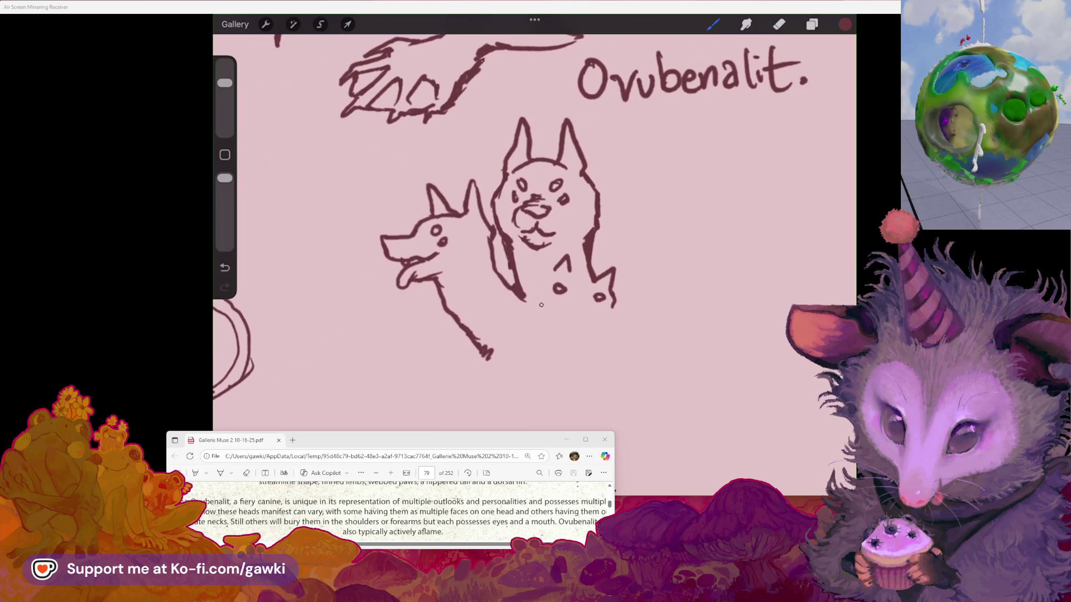
mouse_move(571, 303)
left_mouse_down()
mouse_move(589, 305)
mouse_move(586, 336)
left_mouse_up()
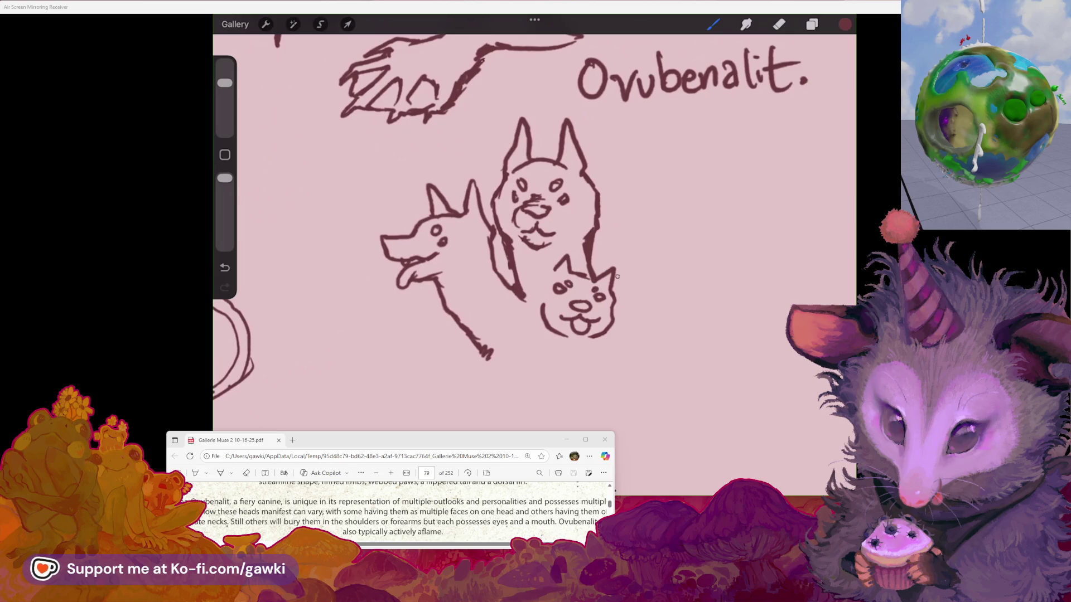
Step: Remove stray strokes beside the small head and draw a curved neck line rising to its right
scroll(535, 223, "down", 5)
scroll(534, 223, "up", 5)
scroll(535, 223, "right", 3)
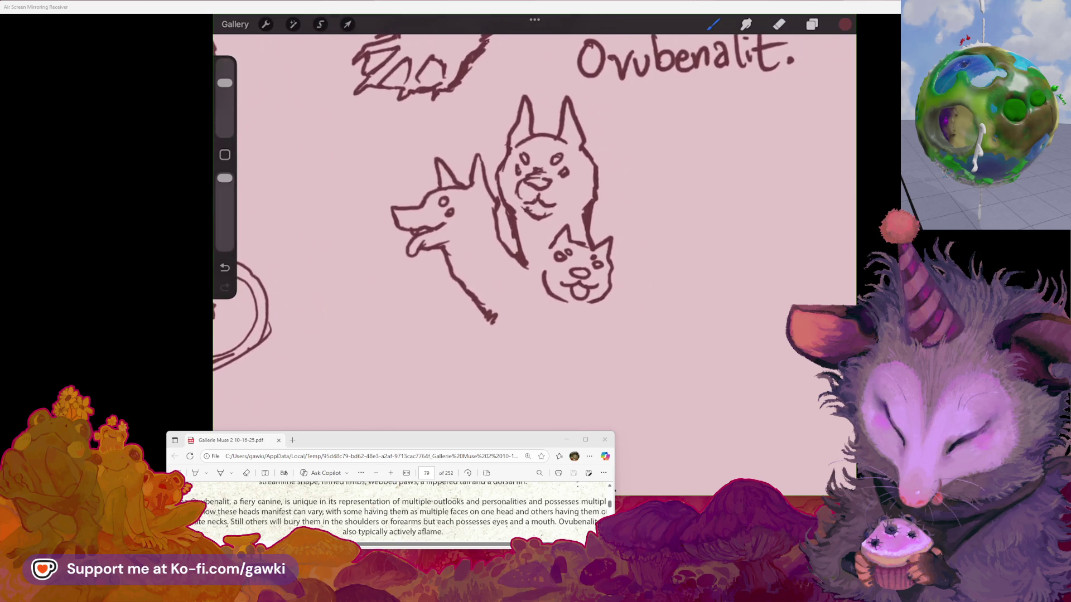
scroll(534, 223, "down", 5)
scroll(534, 223, "up", 3)
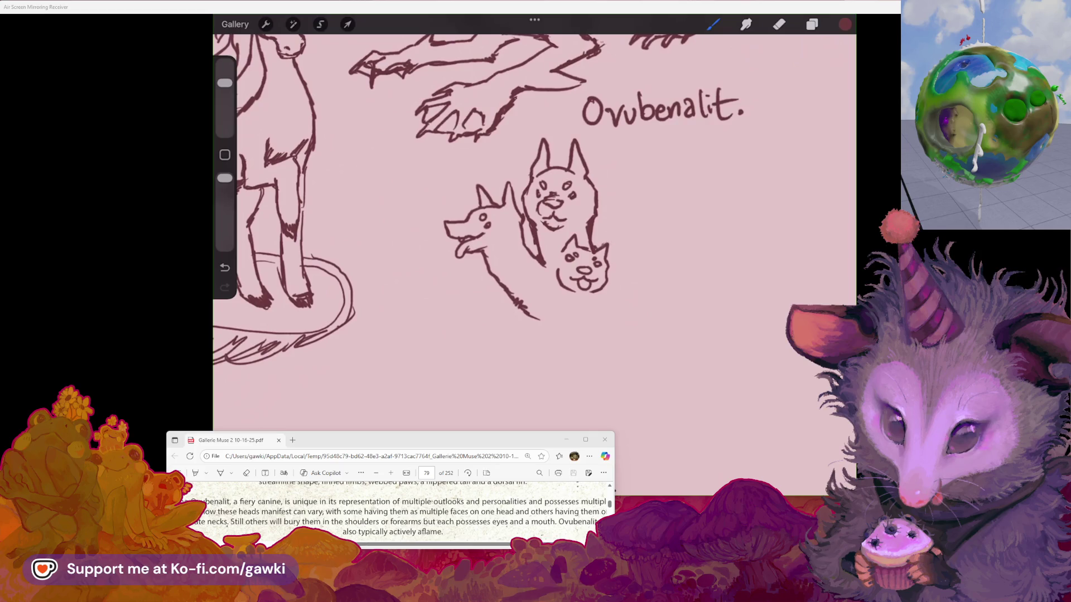
key("ctrl+z")
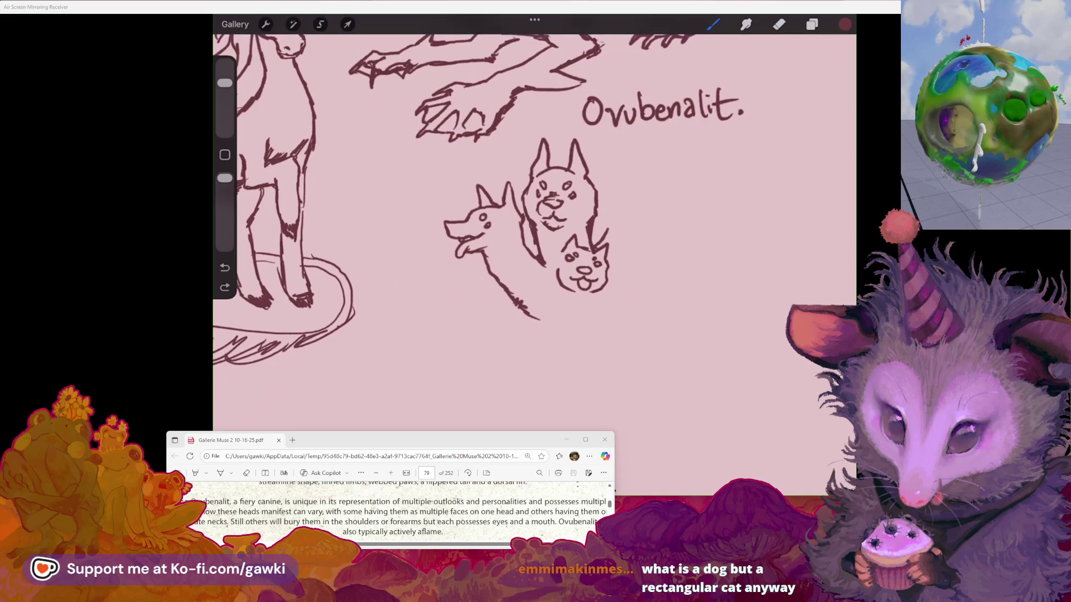
scroll(524, 234, "up", 2)
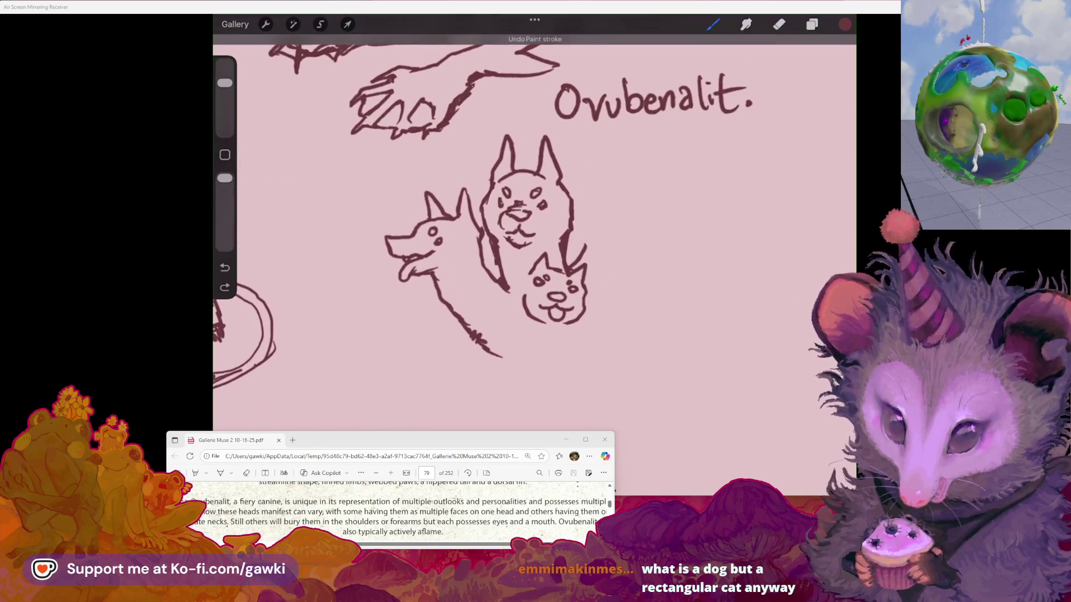
mouse_move(589, 224)
left_mouse_down()
mouse_move(588, 246)
mouse_move(601, 167)
left_mouse_up()
key("e")
key("b")
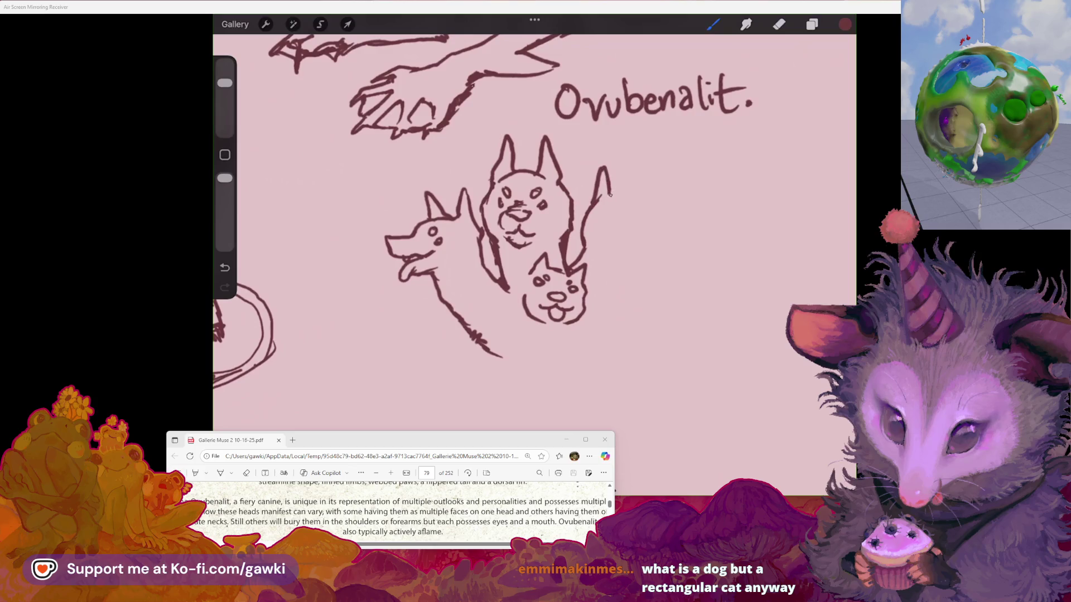
key("ctrl+z")
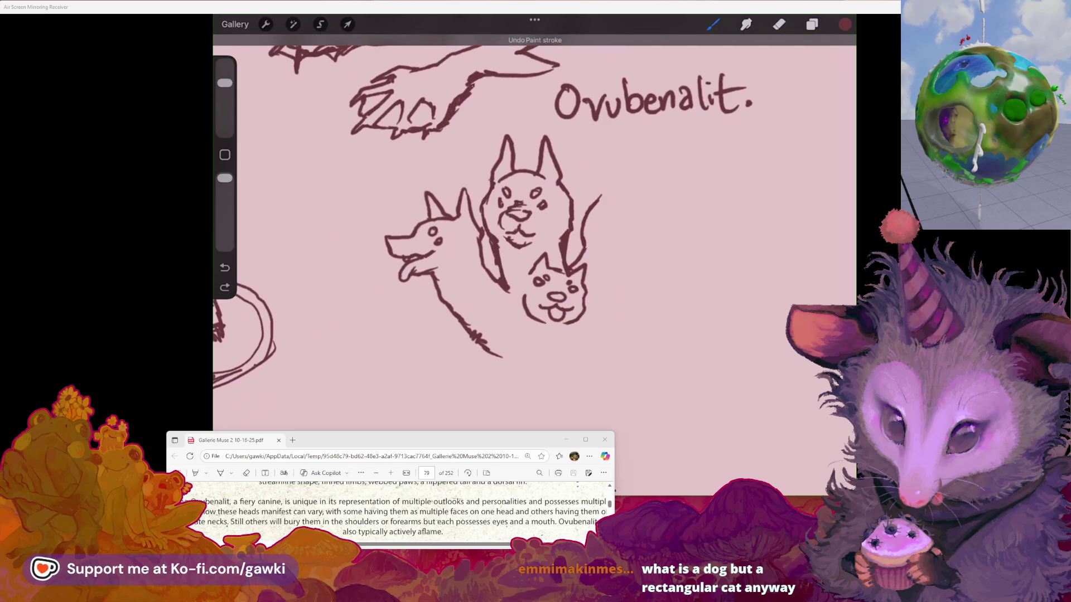
left_click_drag(625, 186, 649, 197)
Step: Redraw the neck stroke rising right of the small head with a straighter lower end
key("ctrl+z")
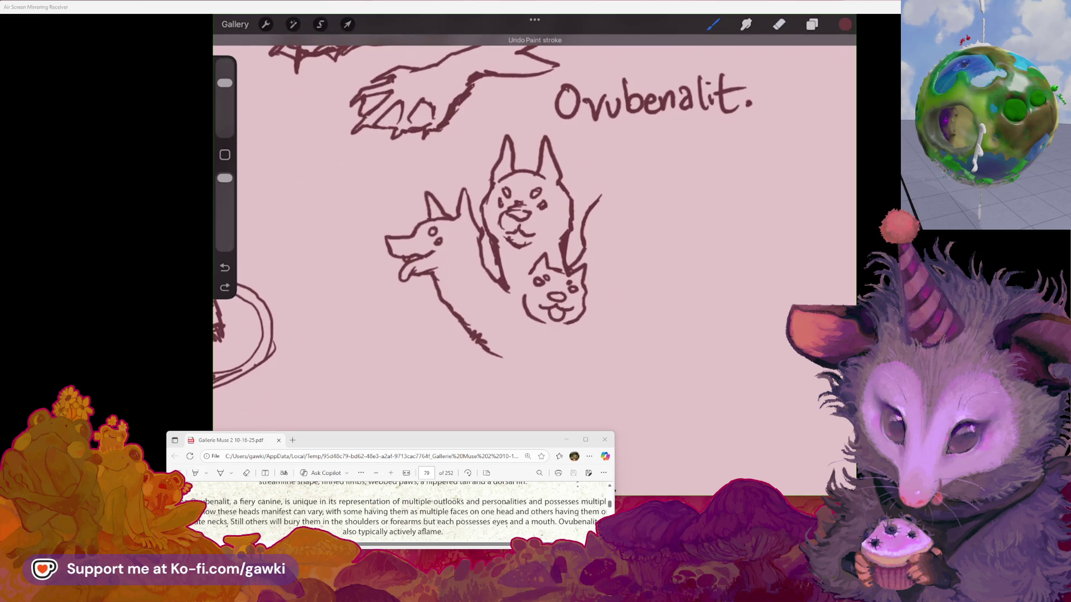
left_click_drag(612, 189, 641, 198)
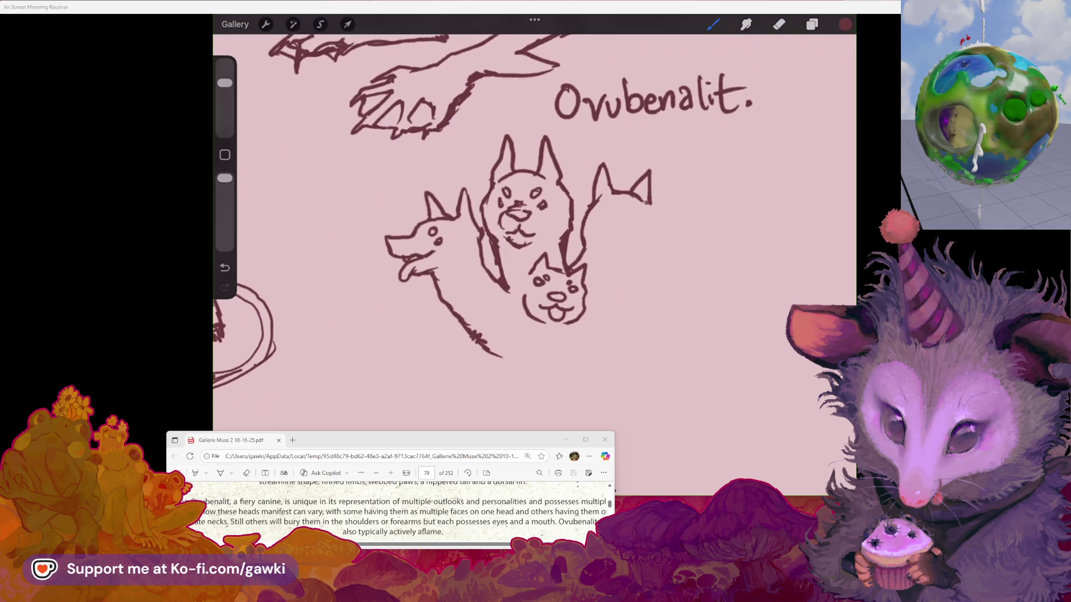
key("ctrl+z")
left_click_drag(651, 192, 657, 235)
scroll(557, 167, "up", 1)
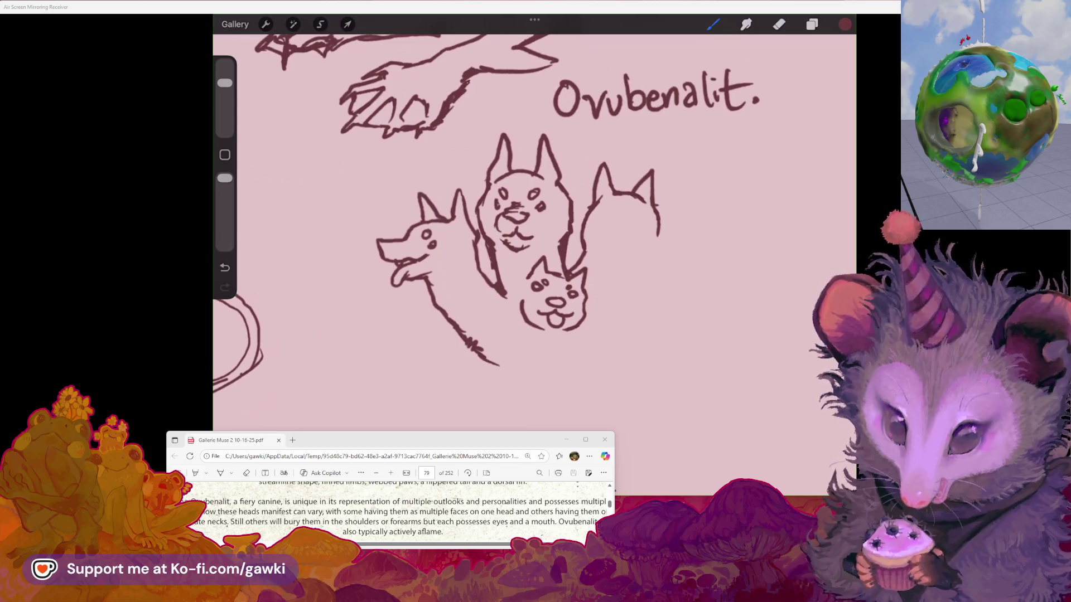
scroll(491, 234, "up", 2)
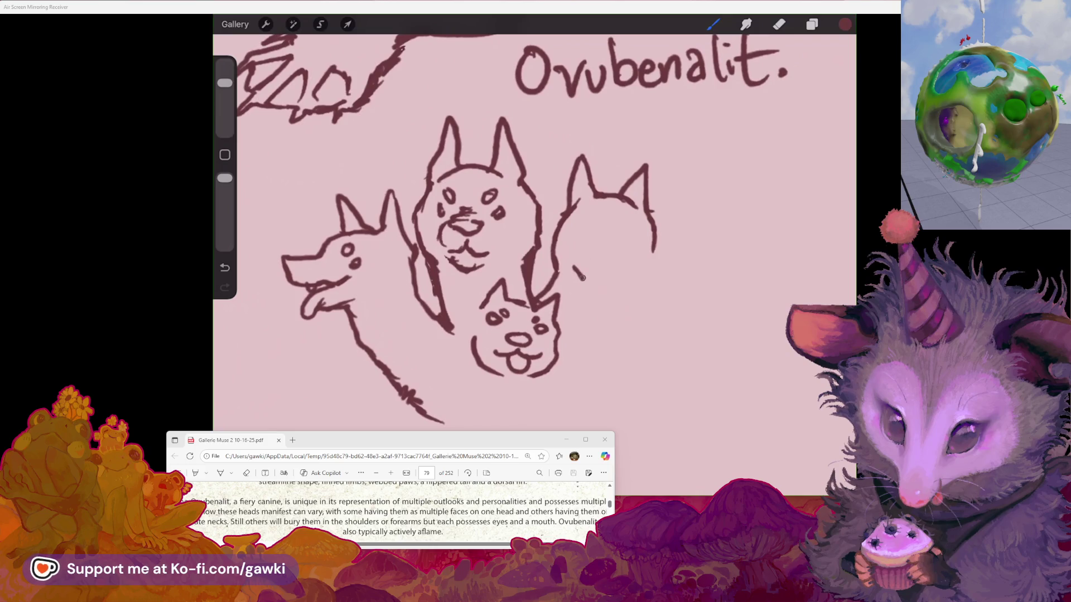
key("ctrl+z")
Step: Give the fourth right-side dog head an eye, closed jaw, mouth and a downward neck line
left_click_drag(588, 275, 635, 289)
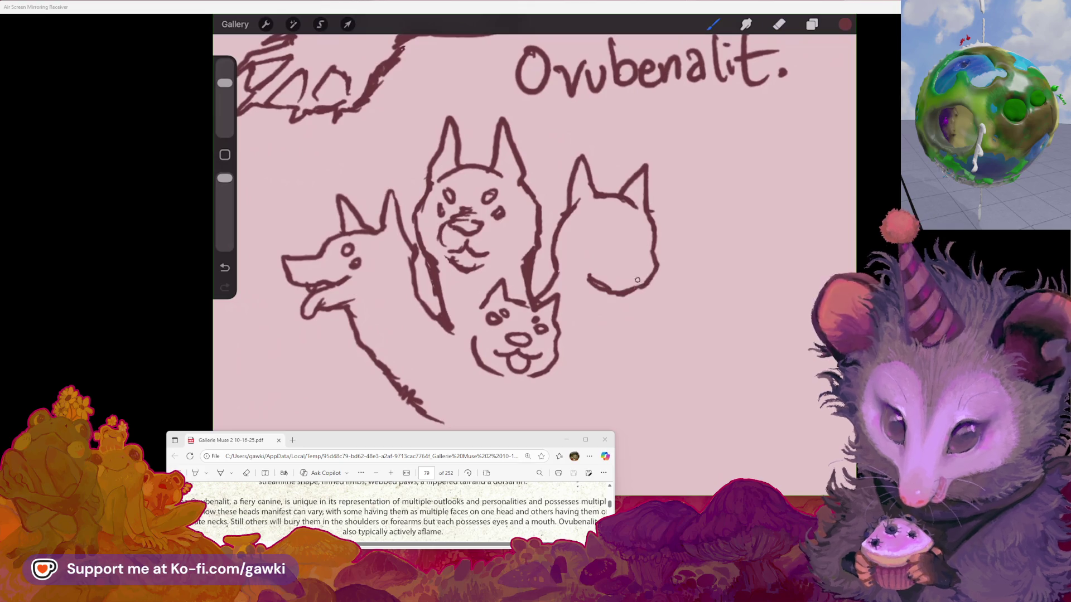
mouse_move(607, 252)
left_mouse_down()
mouse_move(625, 266)
mouse_move(639, 259)
mouse_move(597, 240)
left_mouse_up()
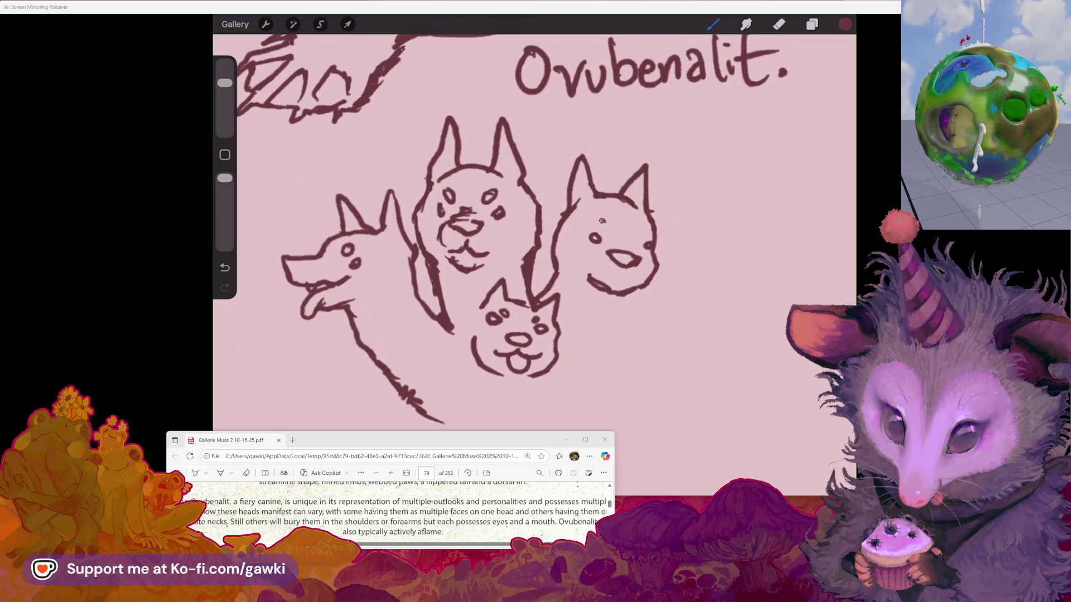
mouse_move(621, 268)
left_mouse_down()
mouse_move(609, 279)
mouse_move(630, 285)
left_mouse_up()
scroll(534, 223, "down", 3)
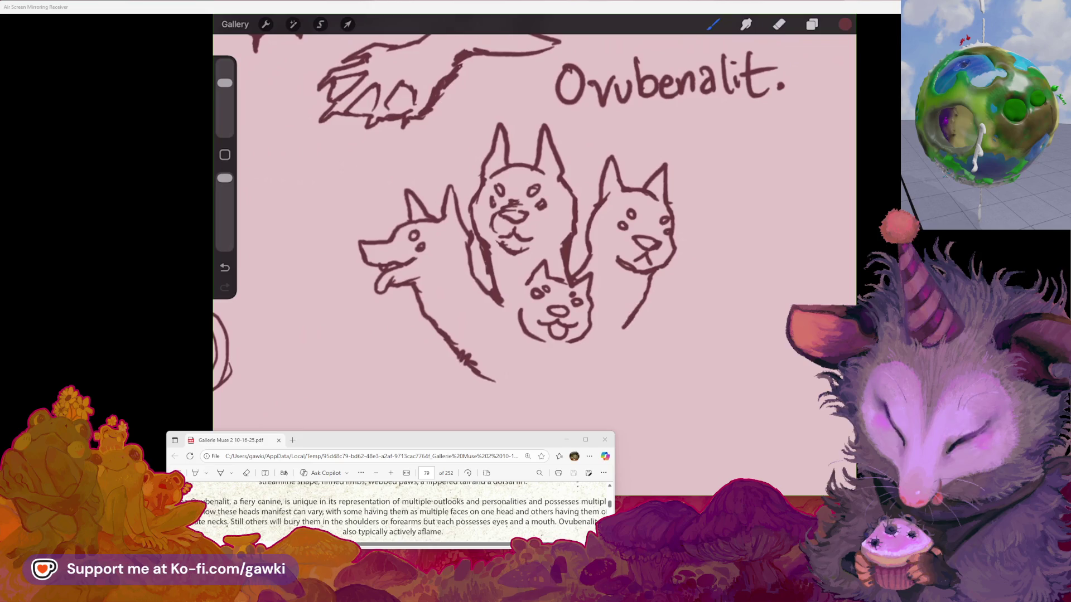
scroll(502, 206, "down", 3)
left_click_drag(644, 310, 631, 323)
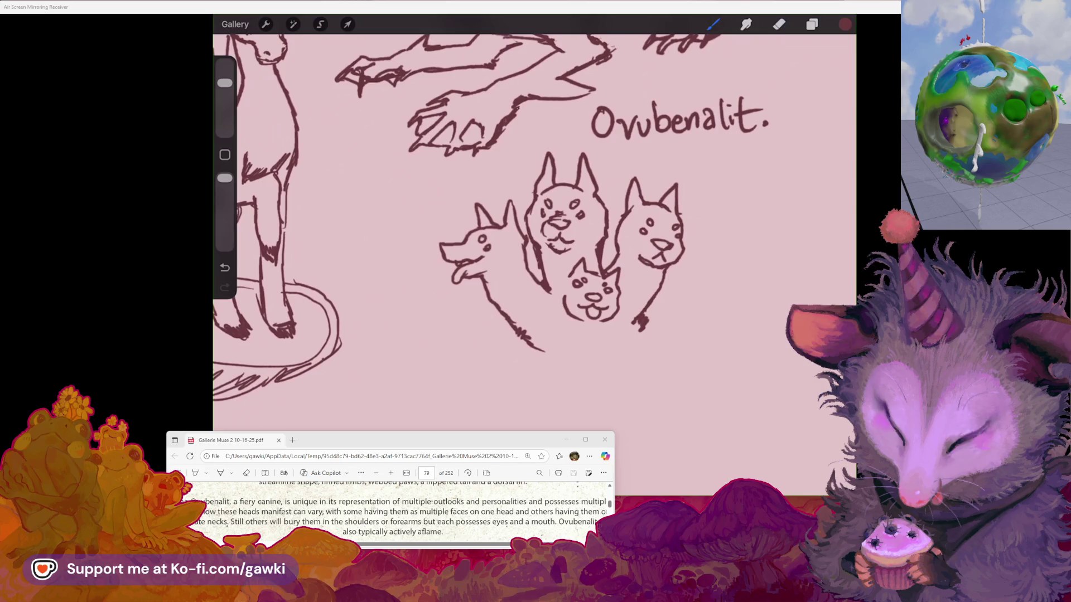
key("ctrl+z")
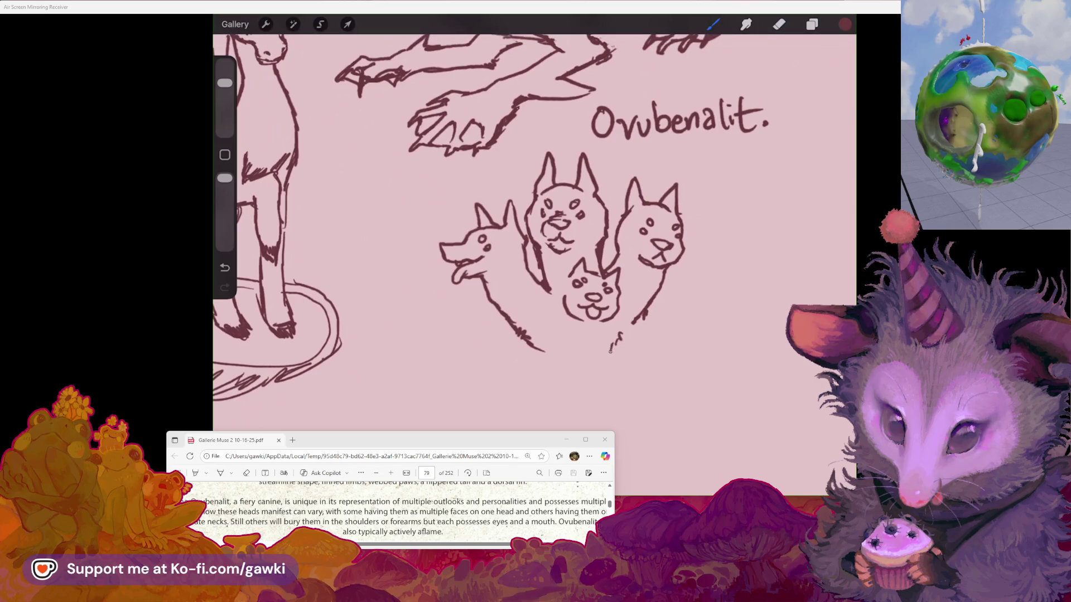
scroll(530, 223, "down", 2)
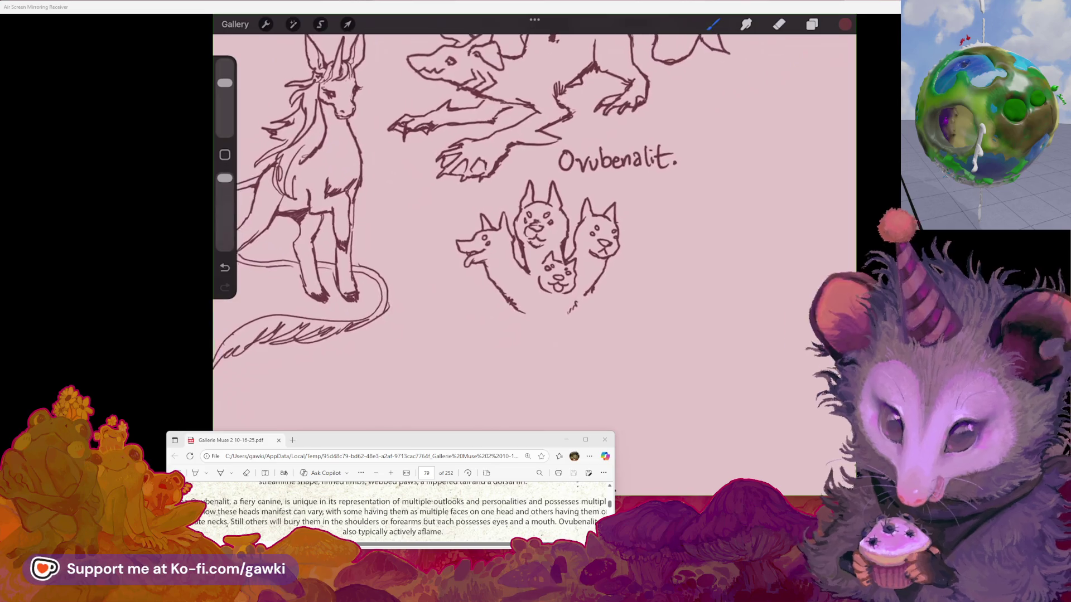
left_click(320, 24)
Step: Lasso the cluster of dog heads and move it slightly right and down
left_click_drag(556, 176, 487, 174)
left_click_drag(511, 355, 619, 234)
left_click(348, 24)
mouse_move(518, 244)
left_mouse_down()
mouse_move(552, 254)
mouse_move(537, 257)
left_mouse_up()
left_click(712, 24)
Step: Sketch legs and tucked front paws beneath the heads, erasing a stray lower-left leg line
scroll(534, 223, "up", 1)
scroll(608, 306, "up", 1)
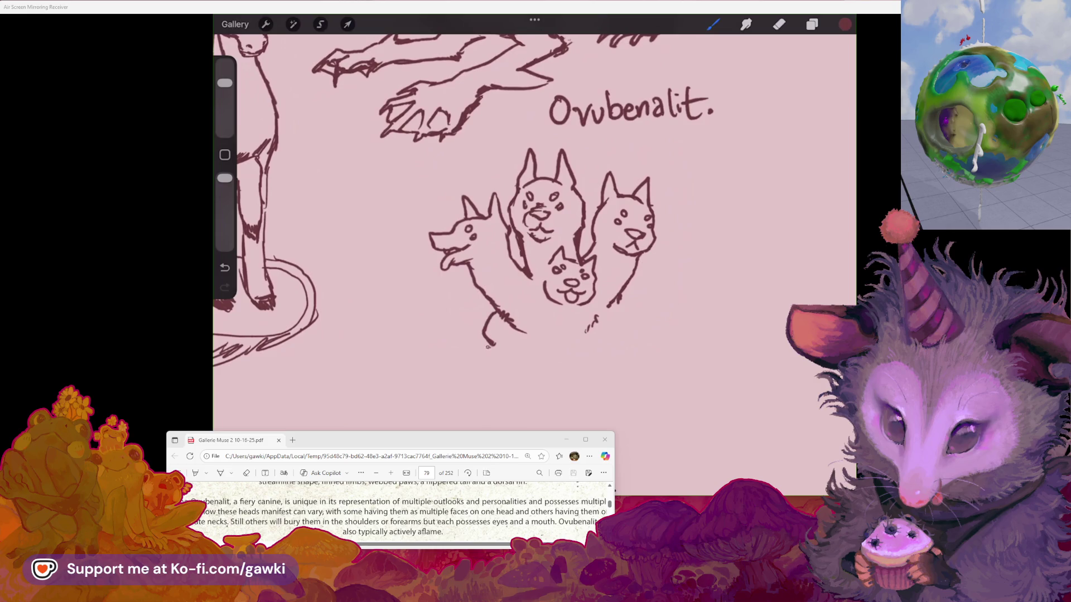
left_click_drag(524, 335, 536, 343)
mouse_move(619, 308)
left_mouse_down()
mouse_move(647, 323)
mouse_move(642, 339)
left_mouse_up()
key("ctrl+z")
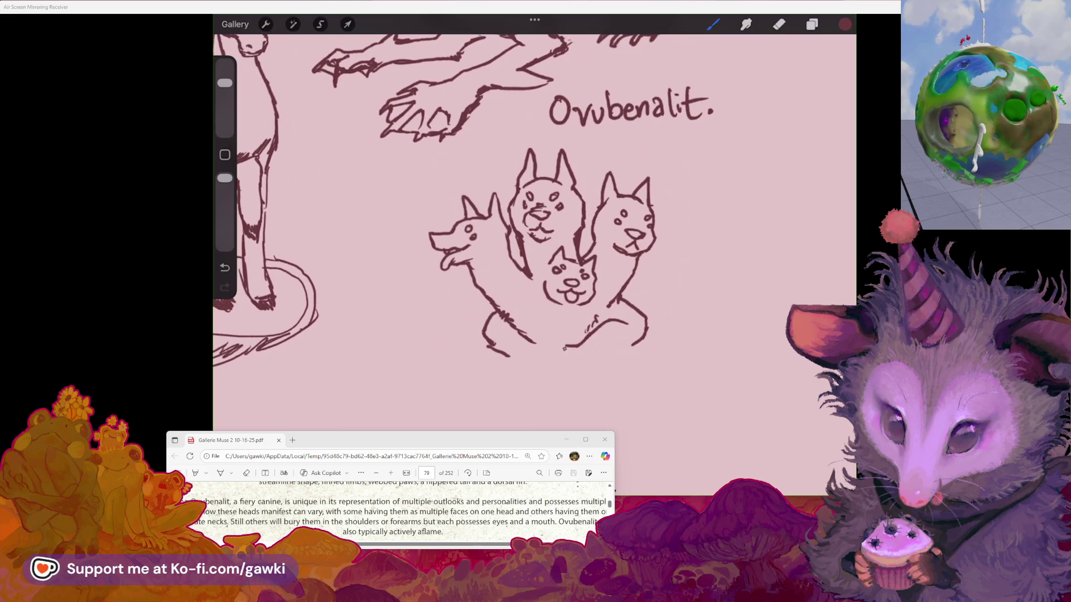
mouse_move(564, 352)
left_mouse_down()
mouse_move(558, 361)
mouse_move(574, 361)
left_mouse_up()
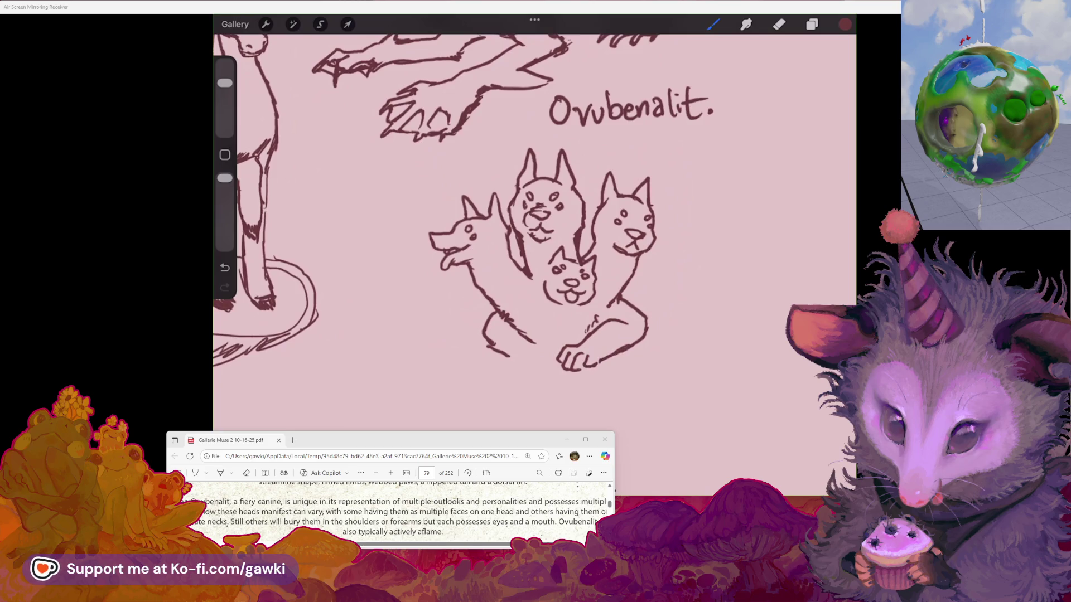
mouse_move(519, 334)
left_mouse_down()
mouse_move(541, 345)
mouse_move(538, 330)
left_mouse_up()
left_click(712, 24)
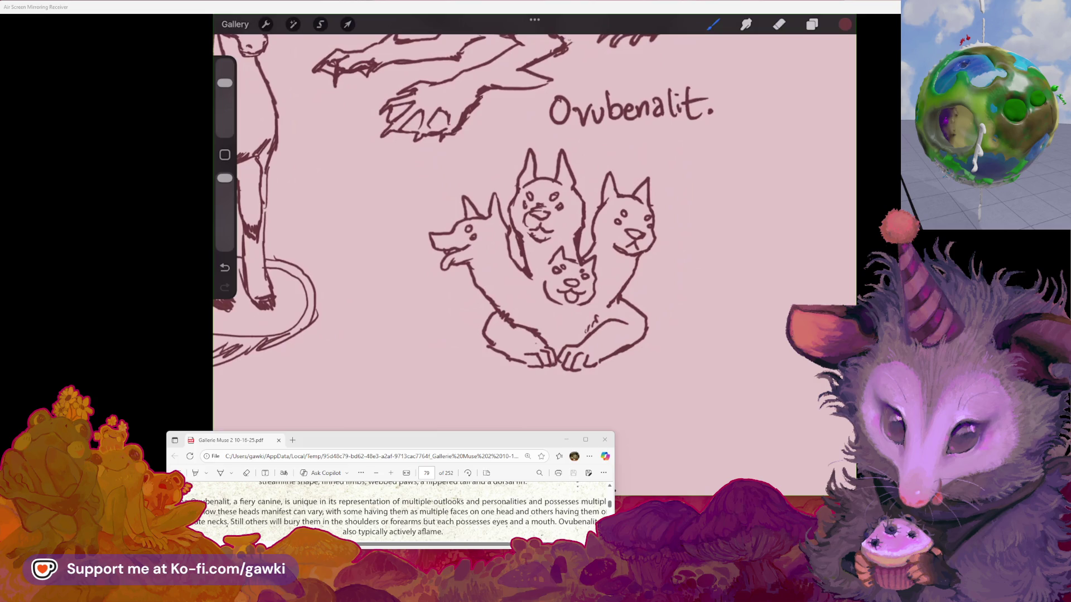
mouse_move(540, 259)
left_mouse_down()
mouse_move(610, 264)
mouse_move(549, 245)
left_mouse_up()
left_click(779, 24)
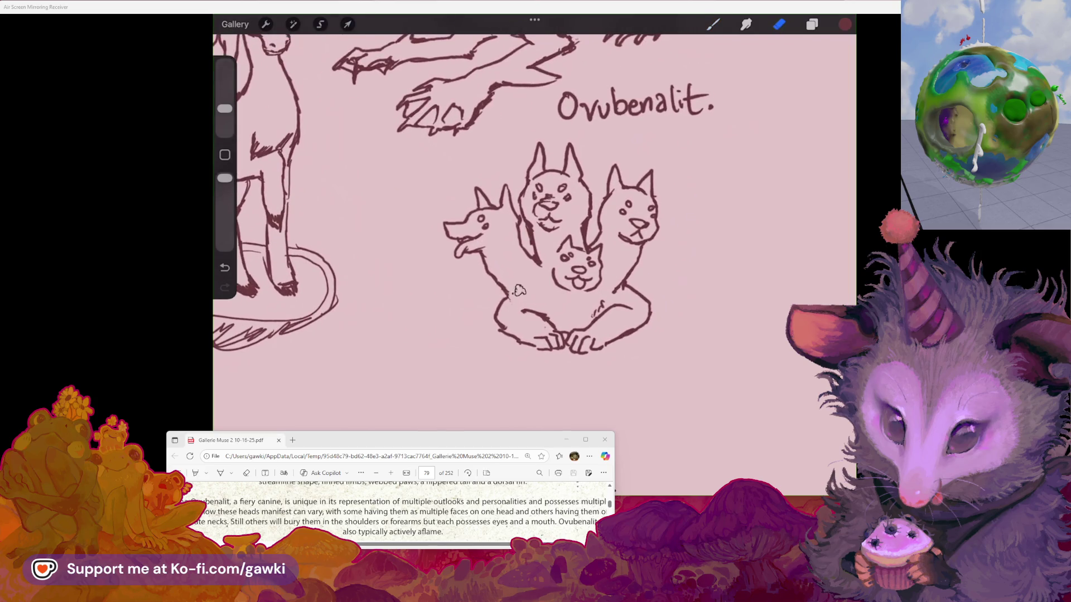
Step: Freehand-select the whole Ovubenalit sketch and move it slightly down
left_click(713, 24)
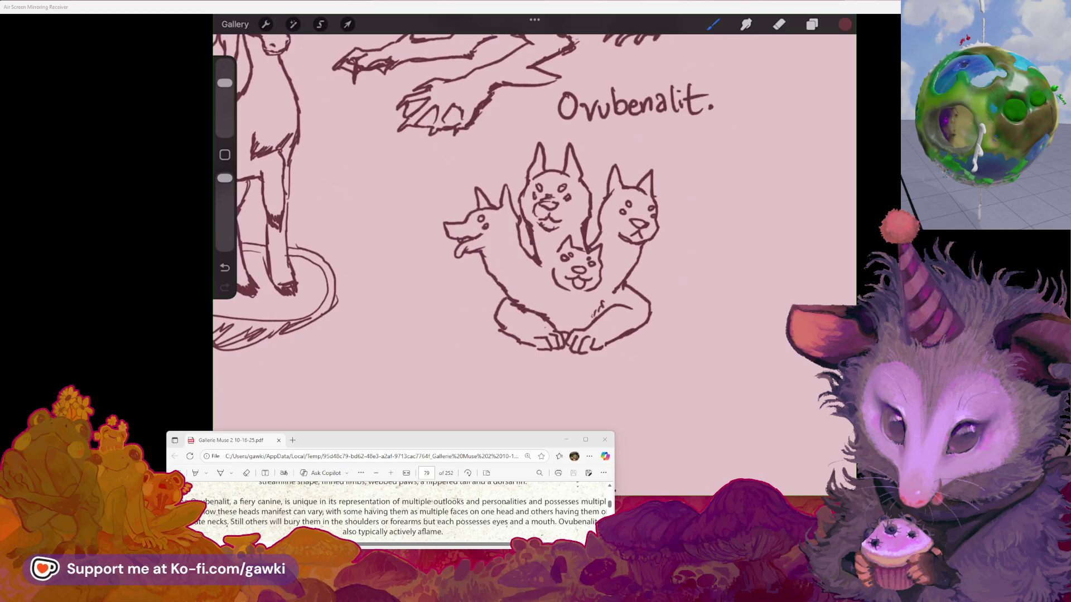
left_click_drag(549, 246, 555, 253)
left_click(320, 24)
mouse_move(639, 149)
left_mouse_down()
mouse_move(558, 140)
mouse_move(449, 184)
mouse_move(432, 279)
mouse_move(613, 287)
left_mouse_up()
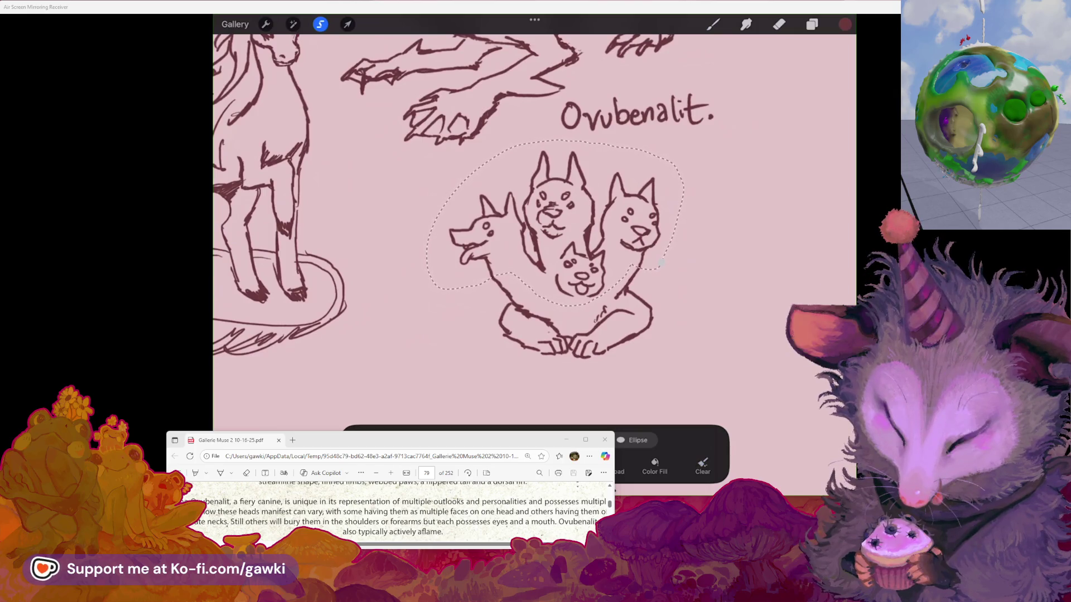
left_click(348, 24)
left_click_drag(554, 223, 558, 241)
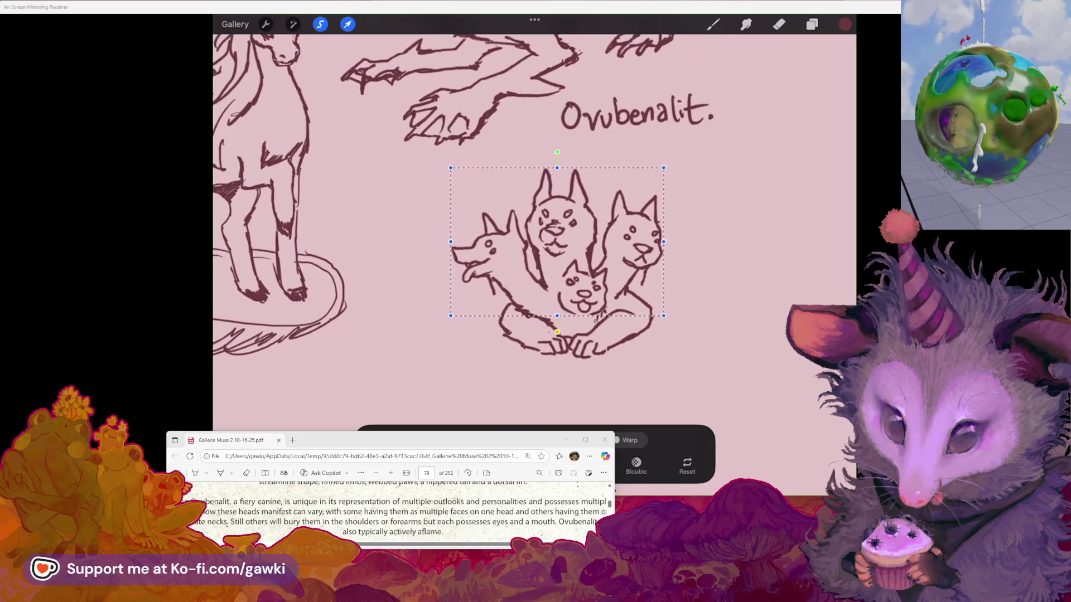
Step: Warp the sketch by pulling its top-right corner, right side and bottom-left corner handles
left_click(626, 440)
left_click_drag(686, 158, 671, 151)
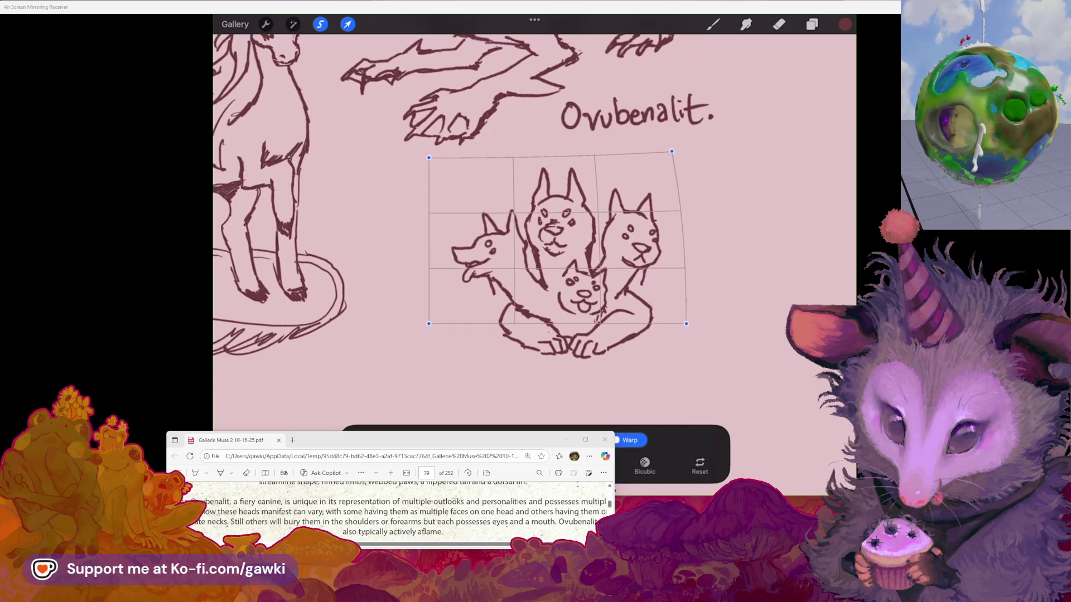
left_click_drag(644, 245, 640, 244)
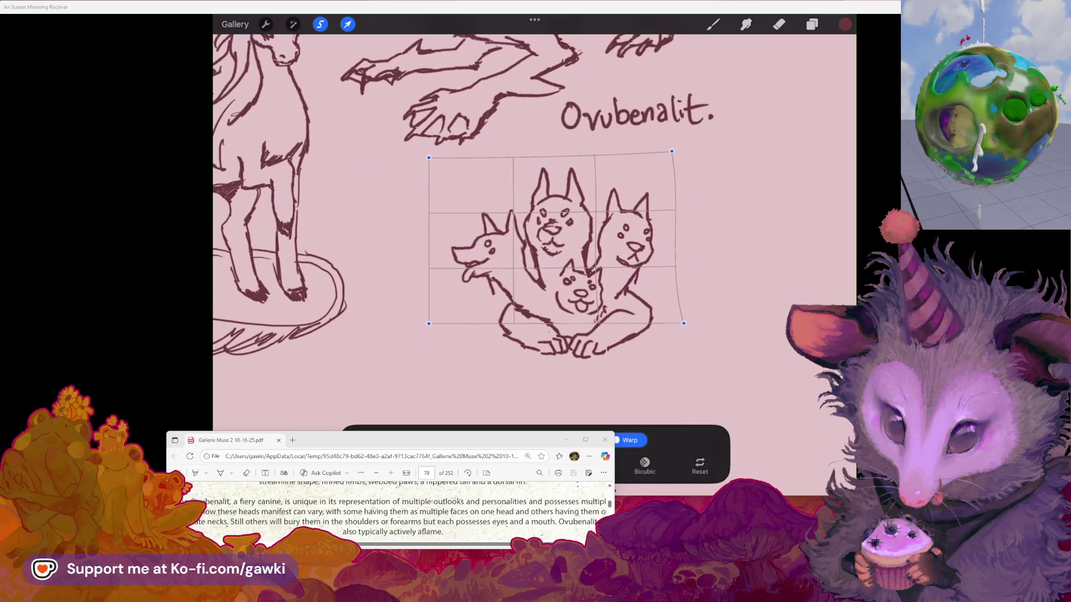
left_click_drag(428, 323, 428, 325)
left_click(779, 24)
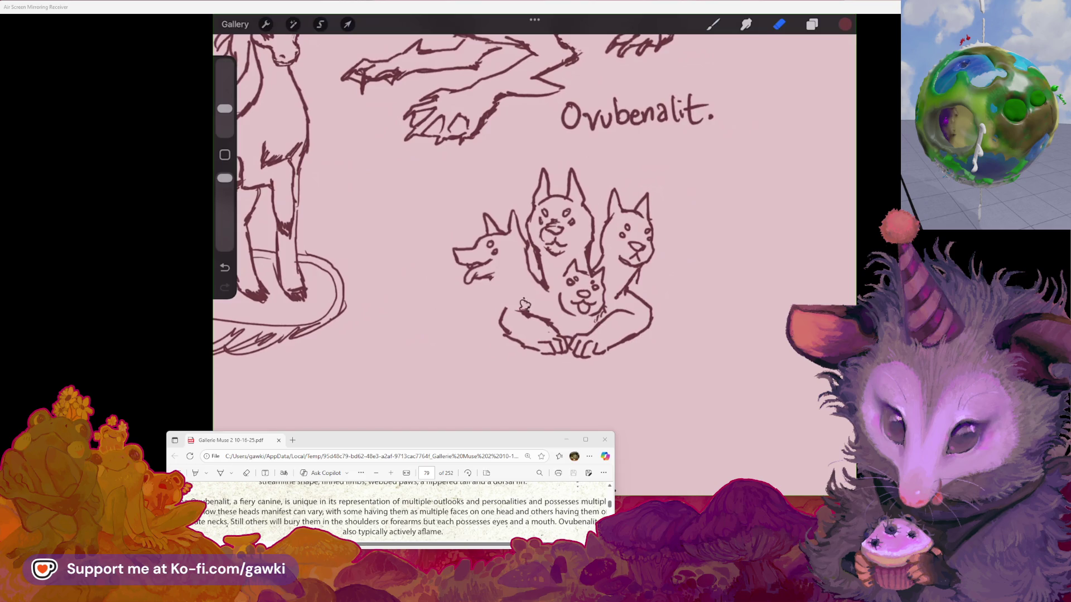
Step: Switch back and forth between Eraser and Brush, ending on the Brush
key("b")
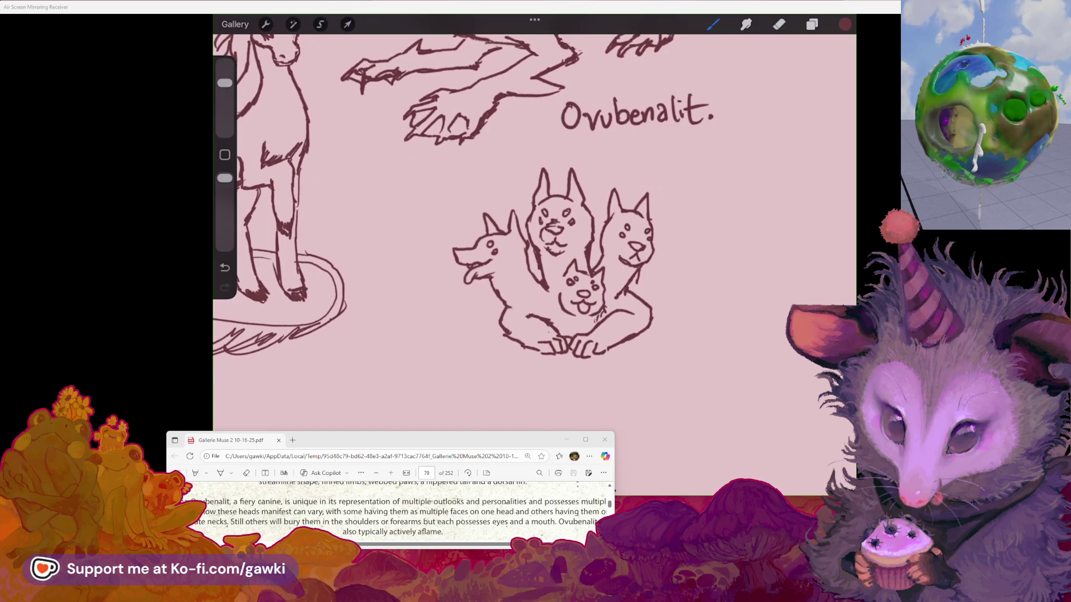
key("e")
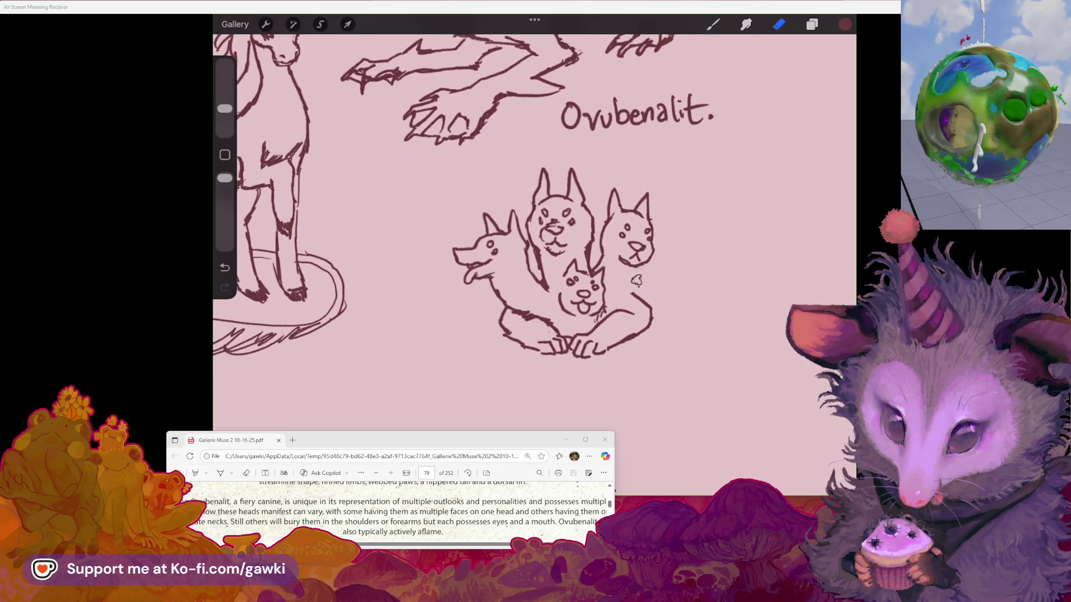
key("b")
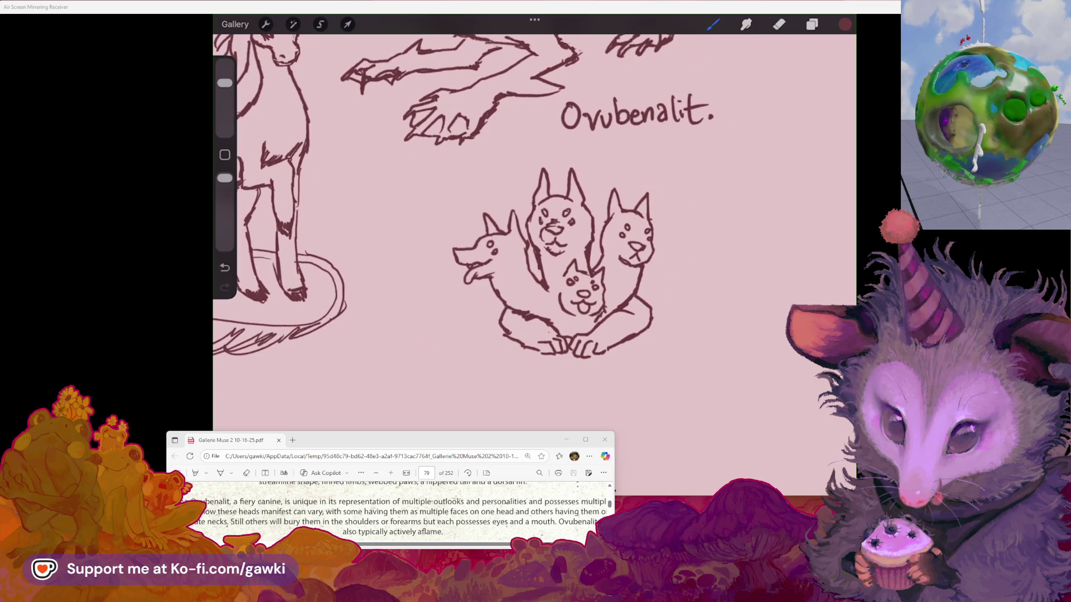
scroll(549, 268, "up", 2)
left_click(713, 24)
left_click(778, 24)
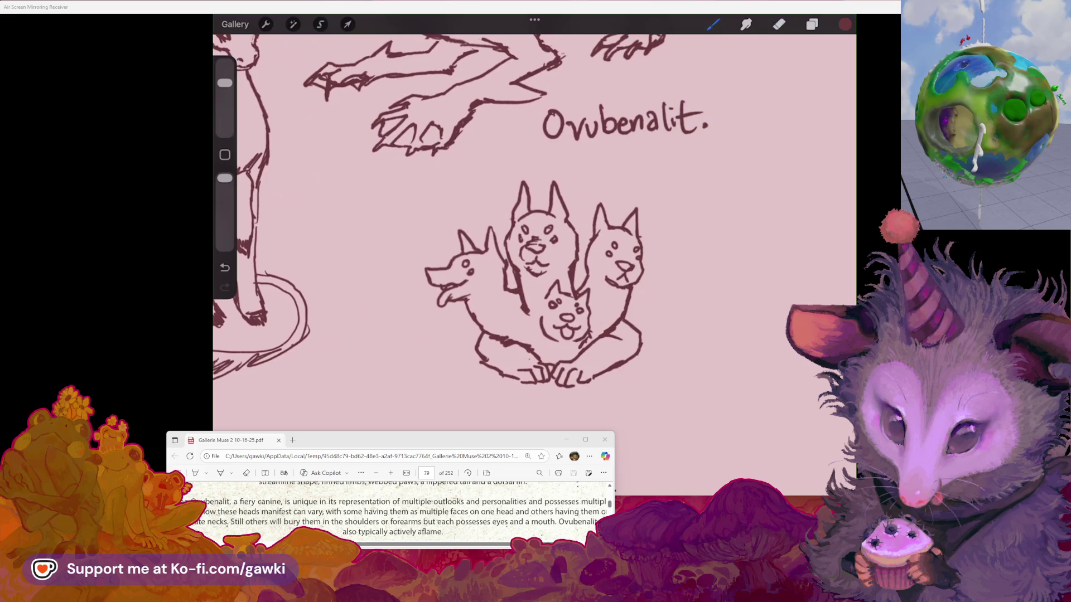
key("e")
key("b")
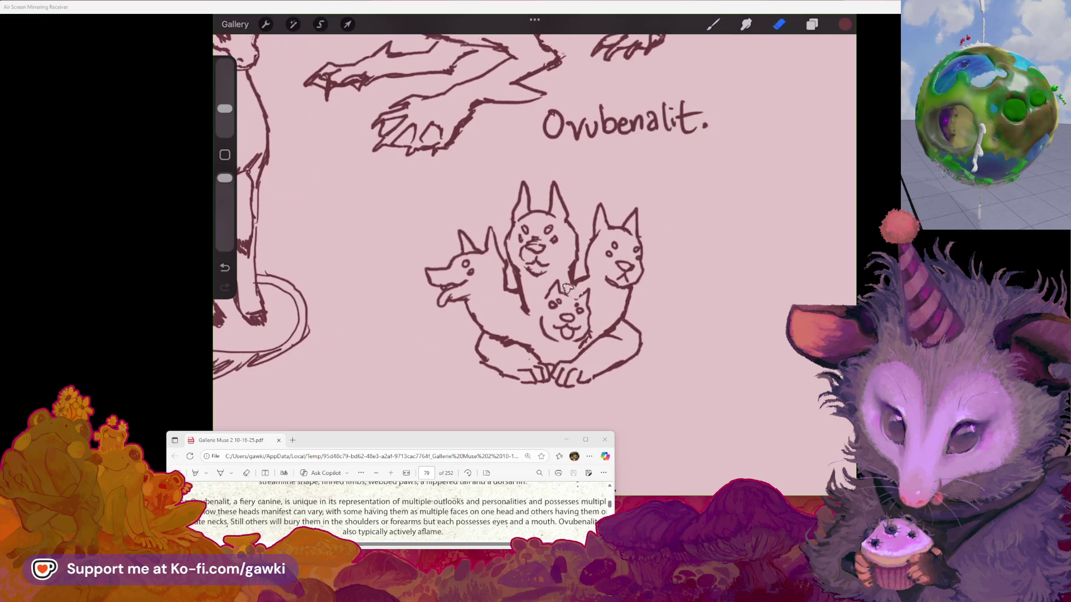
key("b")
scroll(534, 212, "left", 2)
key("b")
scroll(558, 251, "up", 1)
Step: Sketch small detail marks on the centre dog's chest
left_click_drag(546, 306, 546, 325)
left_click(538, 319)
left_click(576, 350)
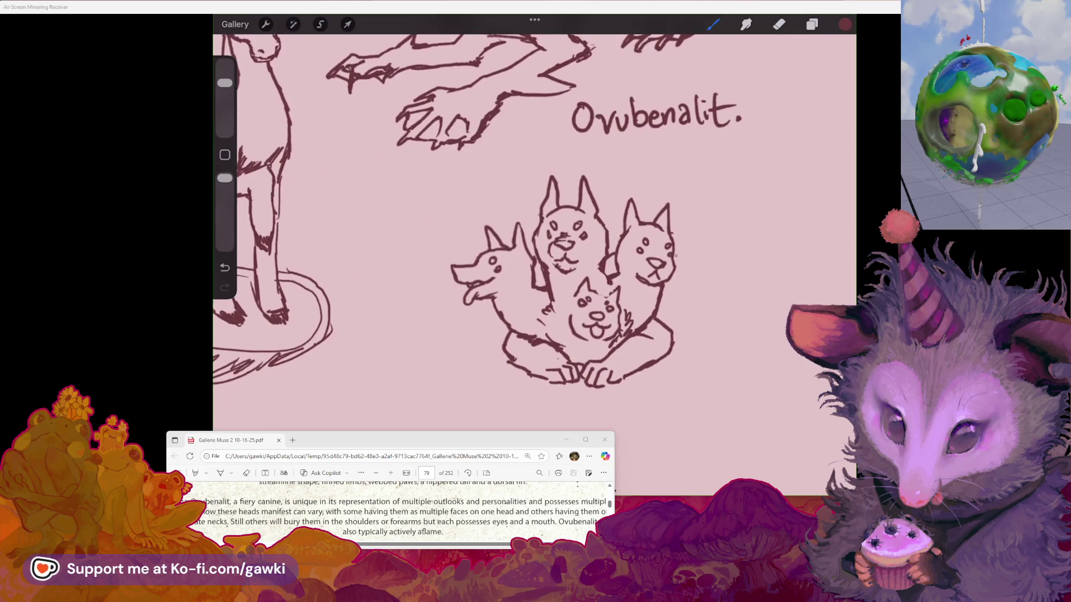
Step: Undo the stray stroke and draw a short line beside the right dog's head
key("ctrl+z")
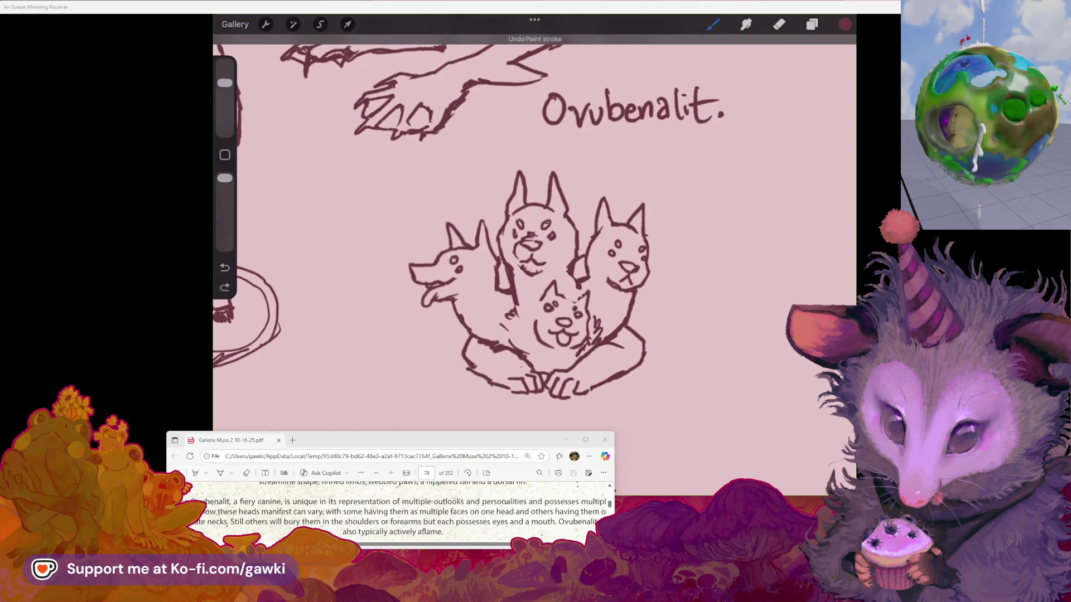
left_click_drag(647, 263, 668, 278)
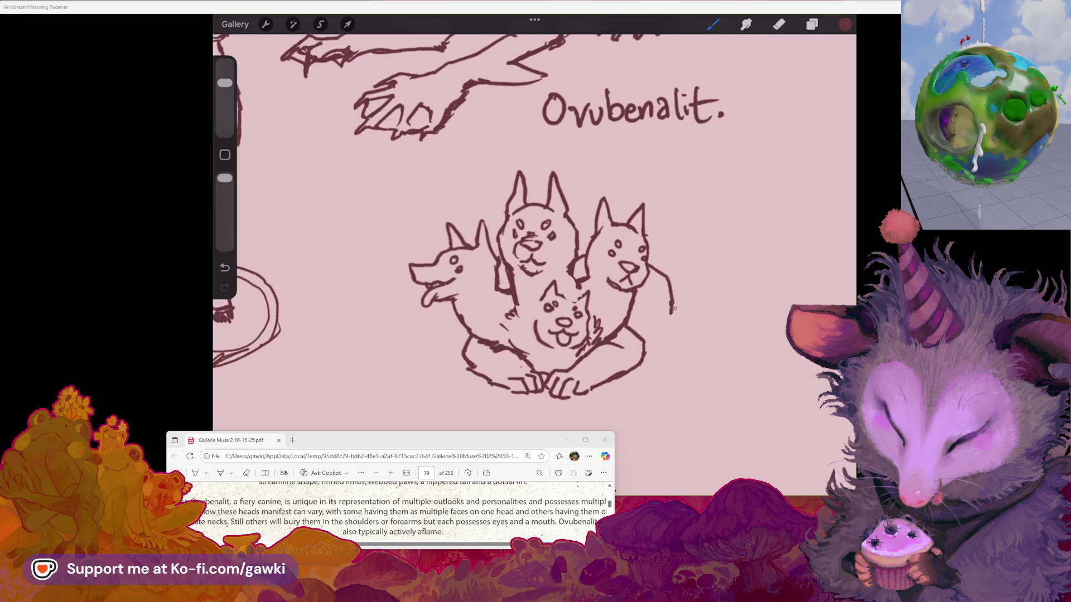
scroll(536, 251, "down", 2)
scroll(535, 250, "up", 1)
Step: Draw flames above the top, right and left heads, undoing an oversized one
key("e")
mouse_move(528, 209)
left_mouse_down()
mouse_move(534, 189)
mouse_move(547, 190)
left_mouse_up()
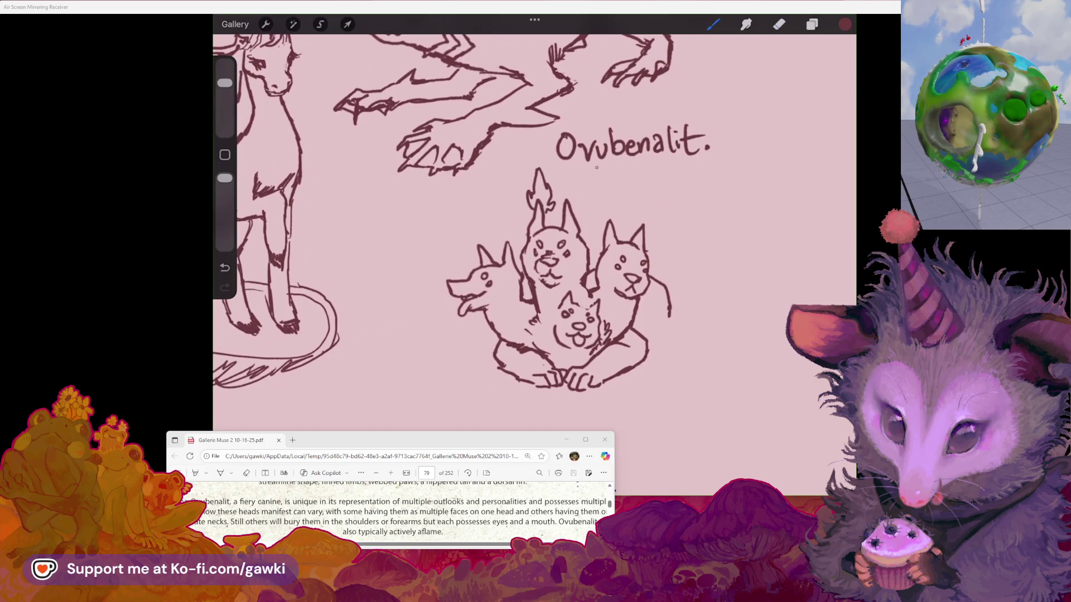
mouse_move(633, 220)
left_mouse_down()
mouse_move(646, 189)
mouse_move(646, 238)
left_mouse_up()
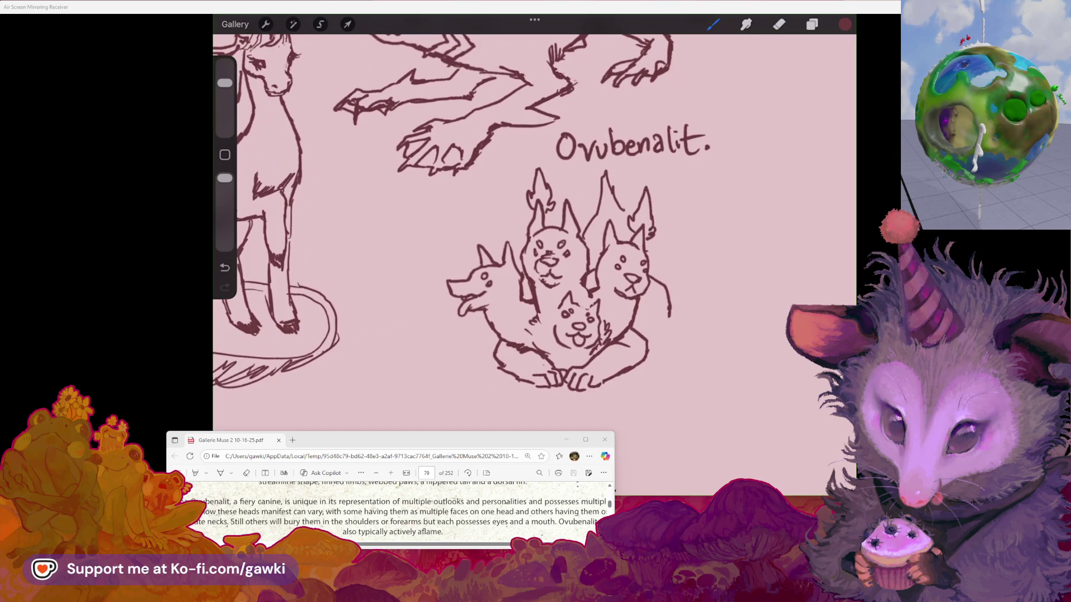
key("ctrl+z")
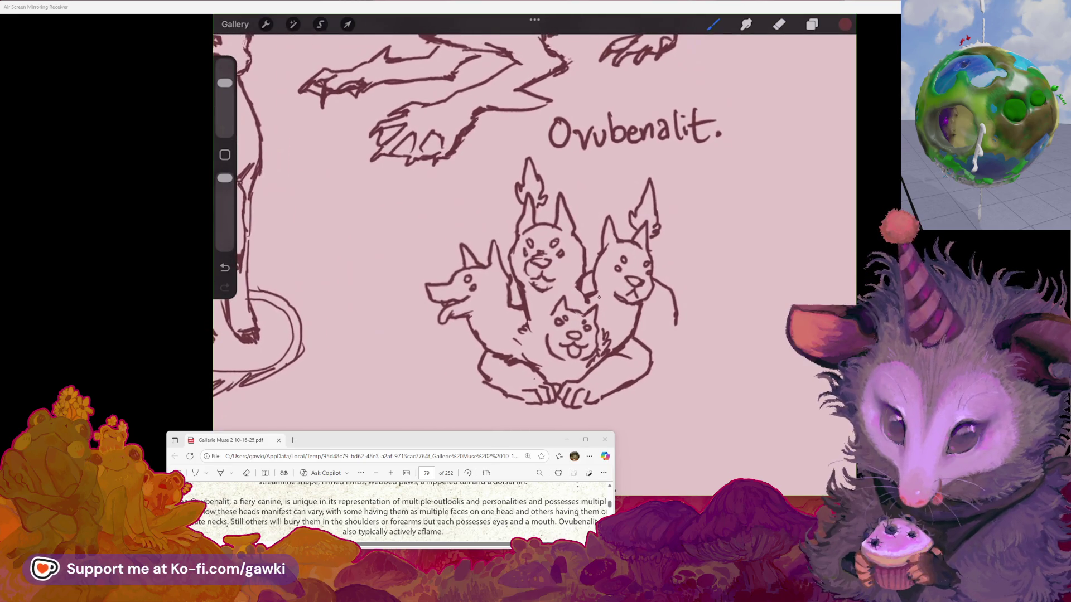
left_click_drag(552, 290, 571, 293)
mouse_move(442, 277)
left_mouse_down()
mouse_move(453, 285)
mouse_move(454, 258)
left_mouse_up()
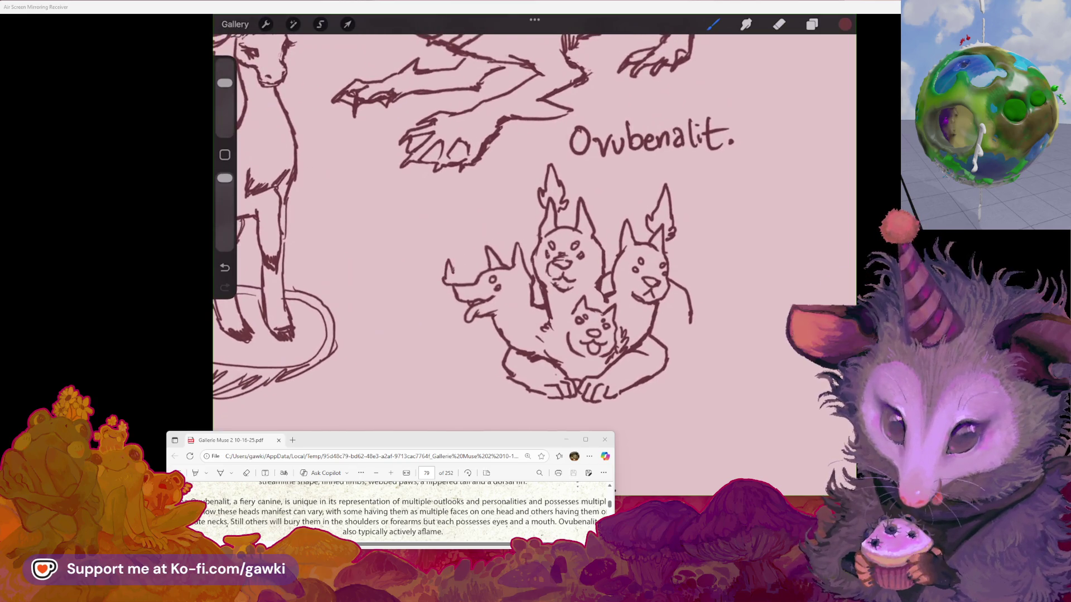
left_click_drag(558, 268, 499, 248)
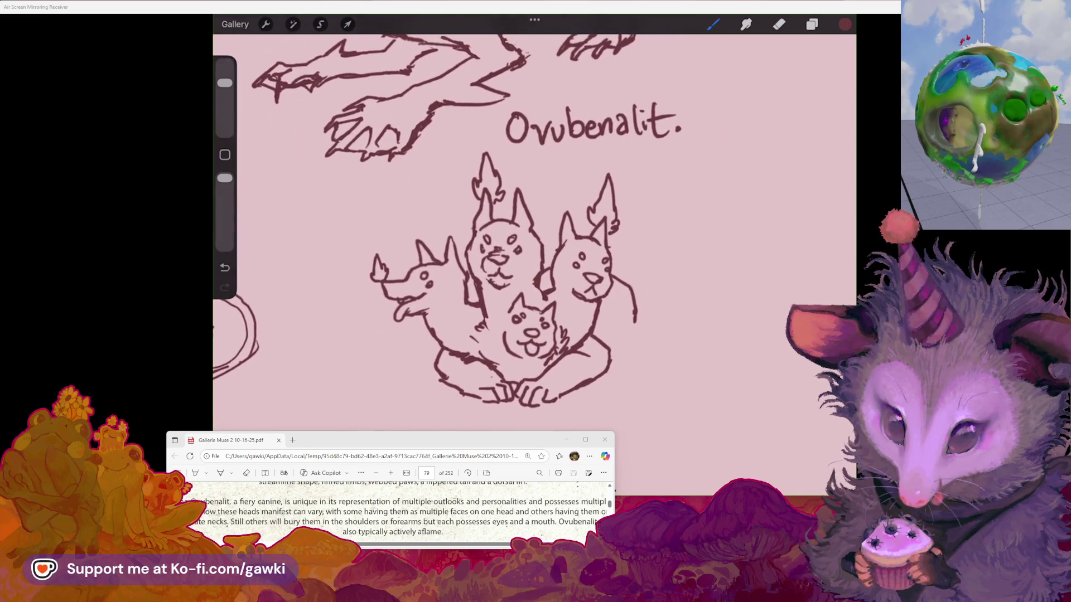
mouse_move(536, 268)
left_mouse_down()
mouse_move(552, 267)
mouse_move(518, 251)
left_mouse_up()
Step: Erase most of the right dog's neck line with the Eraser
left_click(779, 23)
left_click(714, 24)
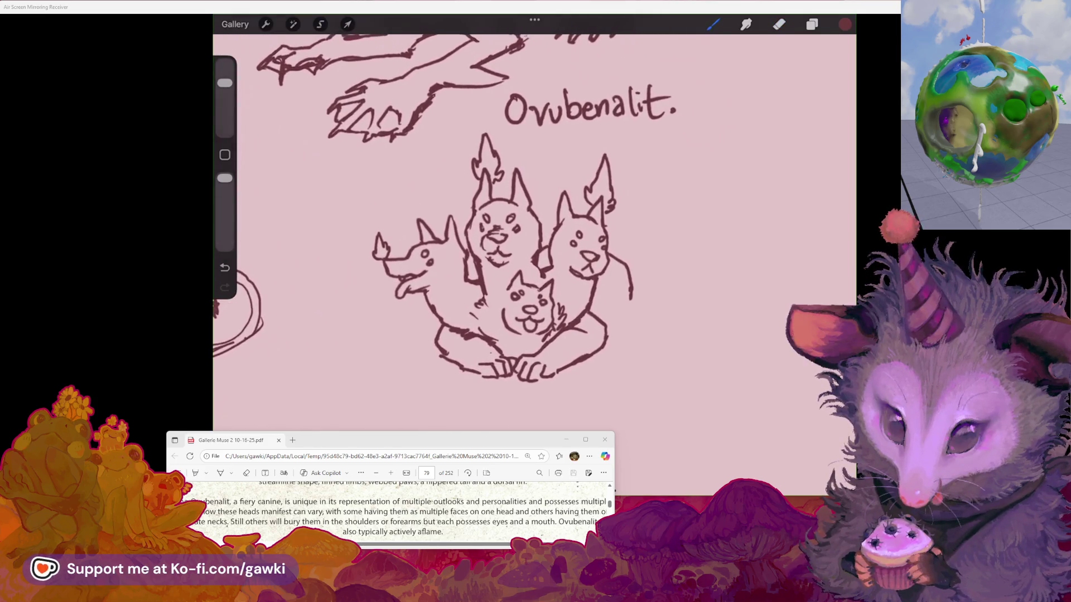
left_click(779, 24)
left_click_drag(632, 299, 616, 263)
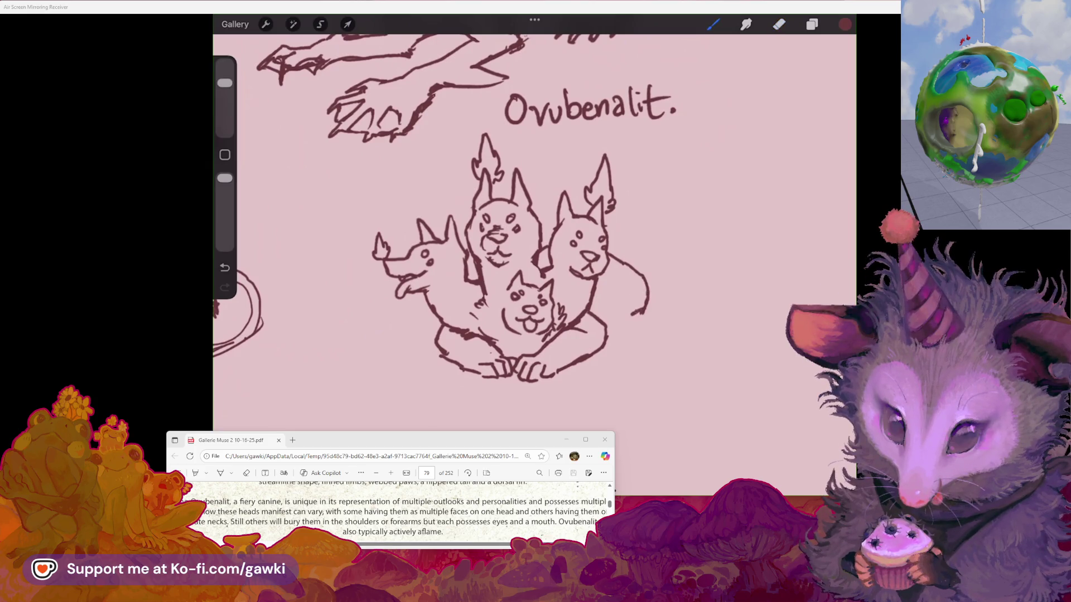
Step: Draw a curled tail tip and haunch fur strokes, undoing a stray mark
mouse_move(615, 320)
left_mouse_down()
mouse_move(632, 316)
mouse_move(655, 326)
mouse_move(651, 336)
left_mouse_up()
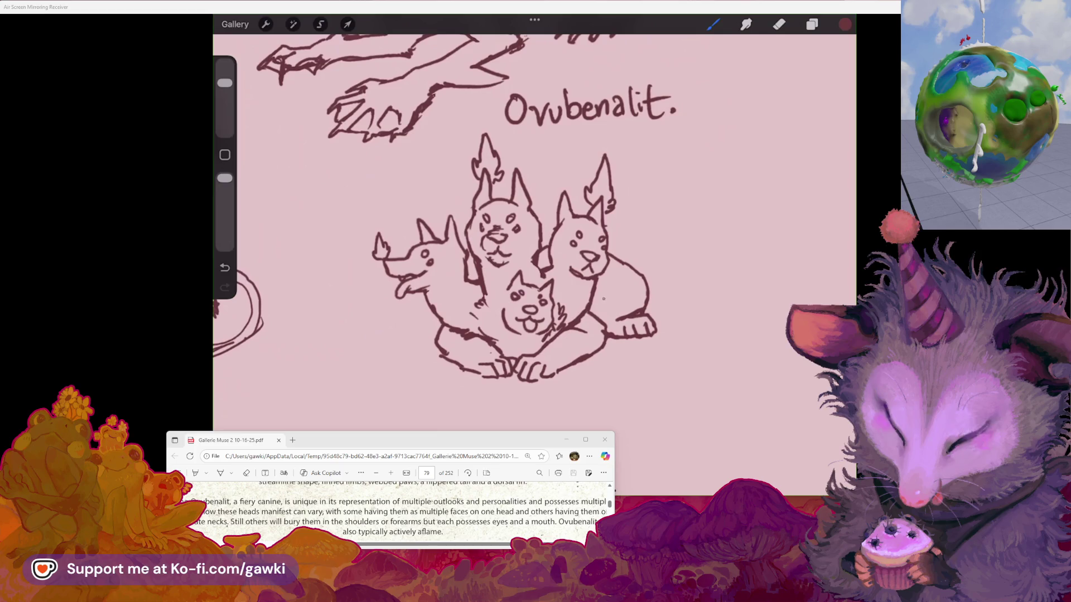
left_click_drag(626, 280, 623, 296)
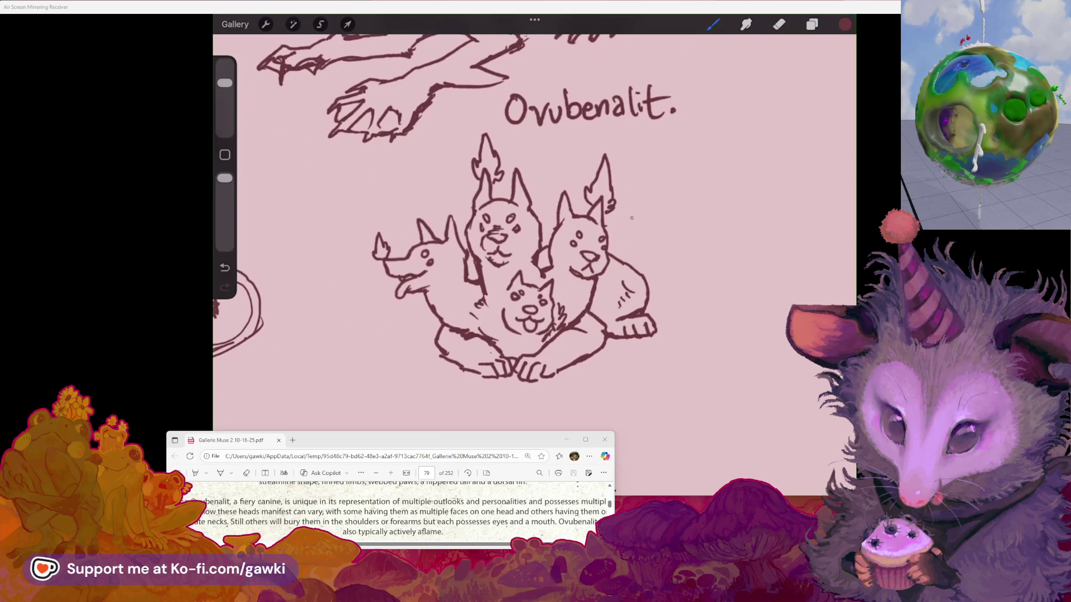
key("ctrl+z")
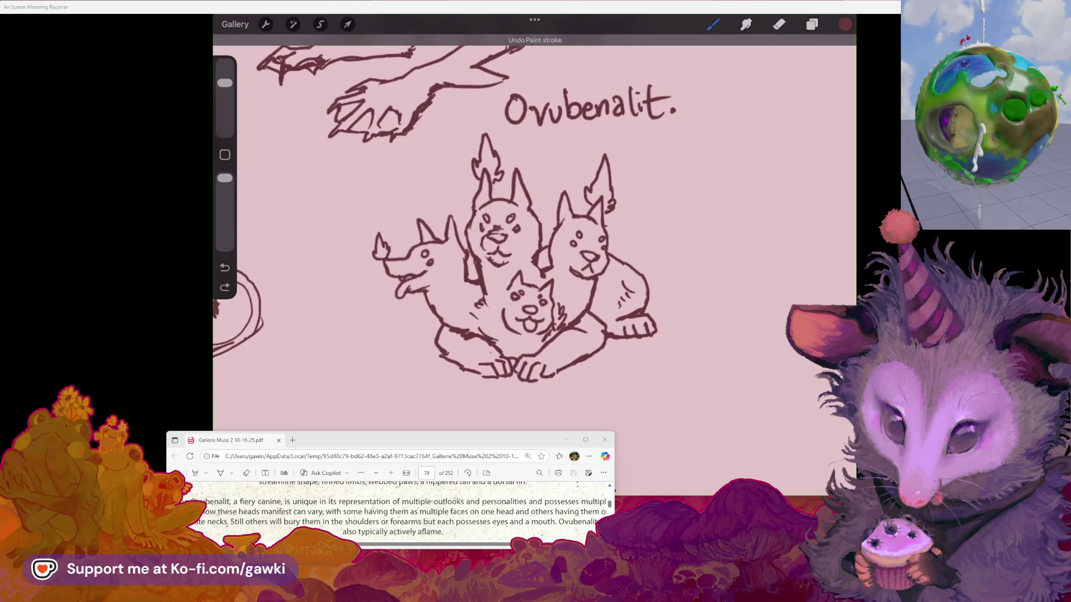
Step: Pan the canvas up to the CANINE heading and the blank pink space to its right
scroll(534, 209, "down", 2)
scroll(558, 223, "up", 1)
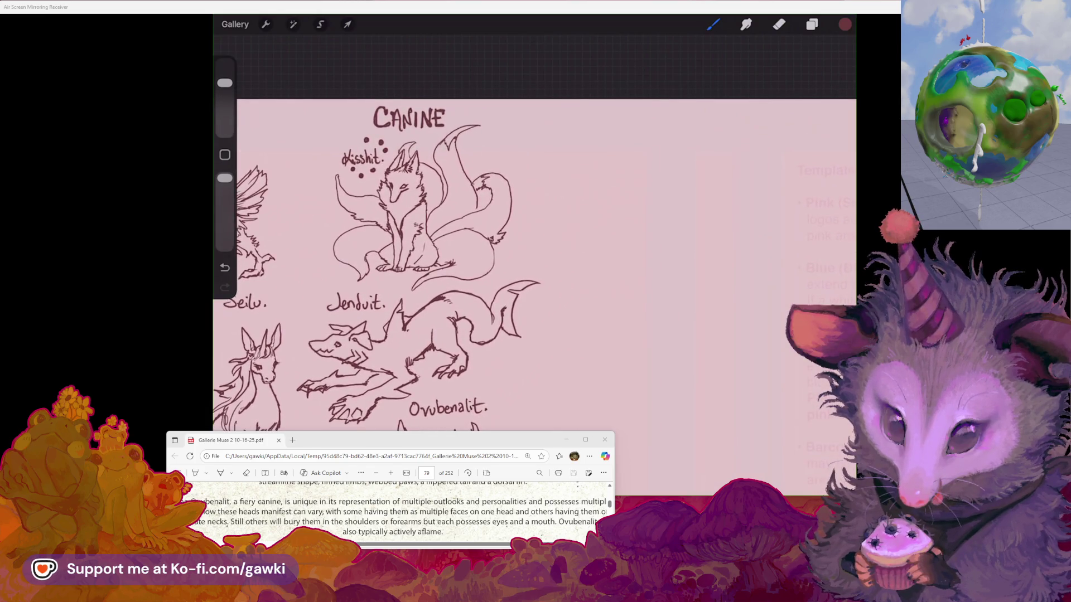
scroll(505, 521, "down", 2)
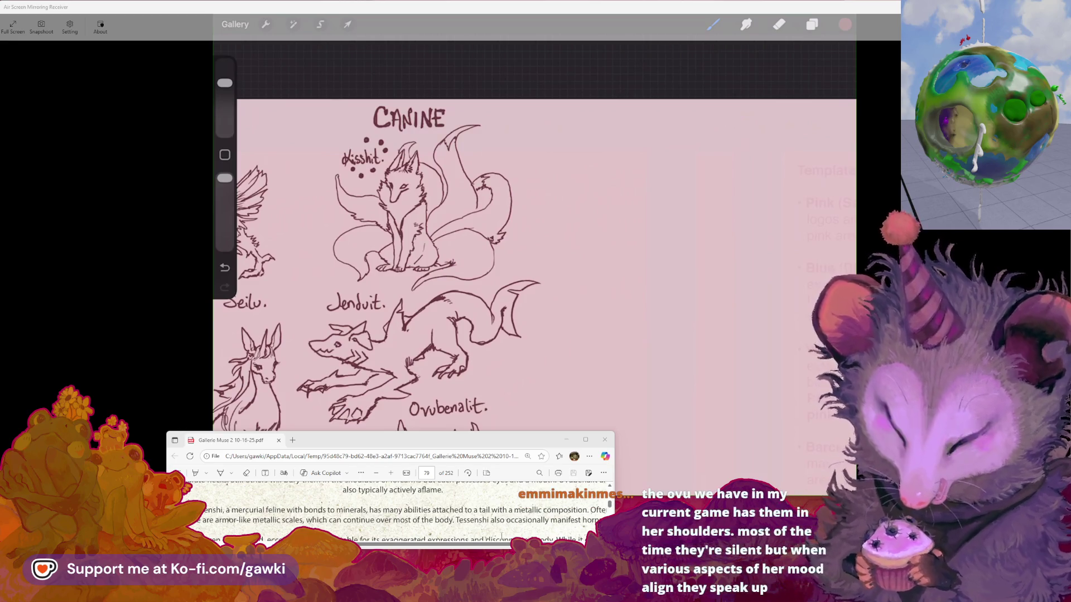
mouse_move(614, 462)
left_mouse_down()
mouse_move(650, 463)
mouse_move(625, 463)
left_mouse_up()
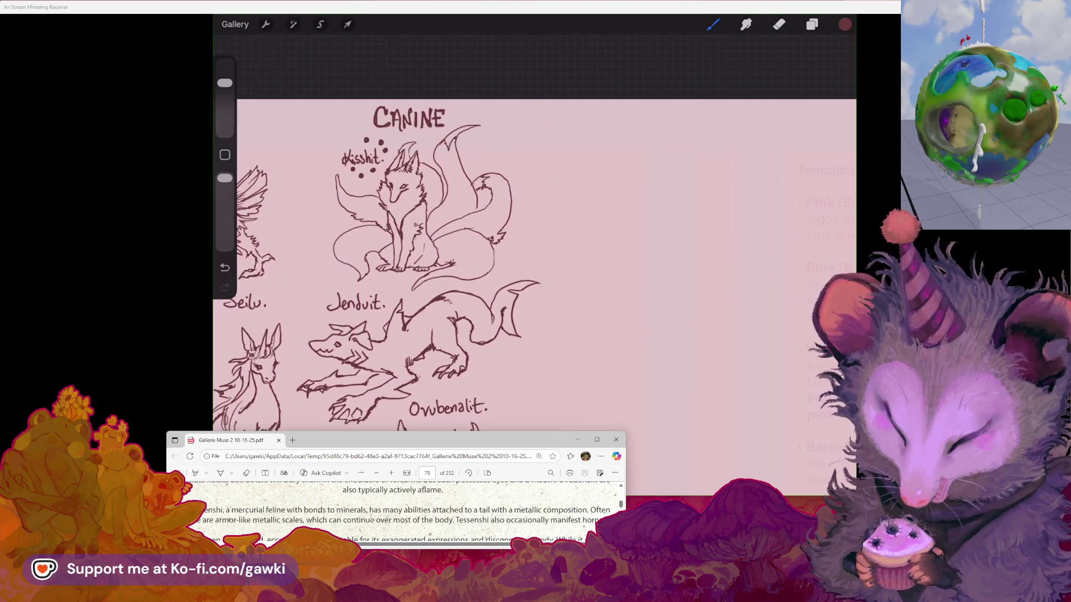
scroll(390, 268, "right", 2)
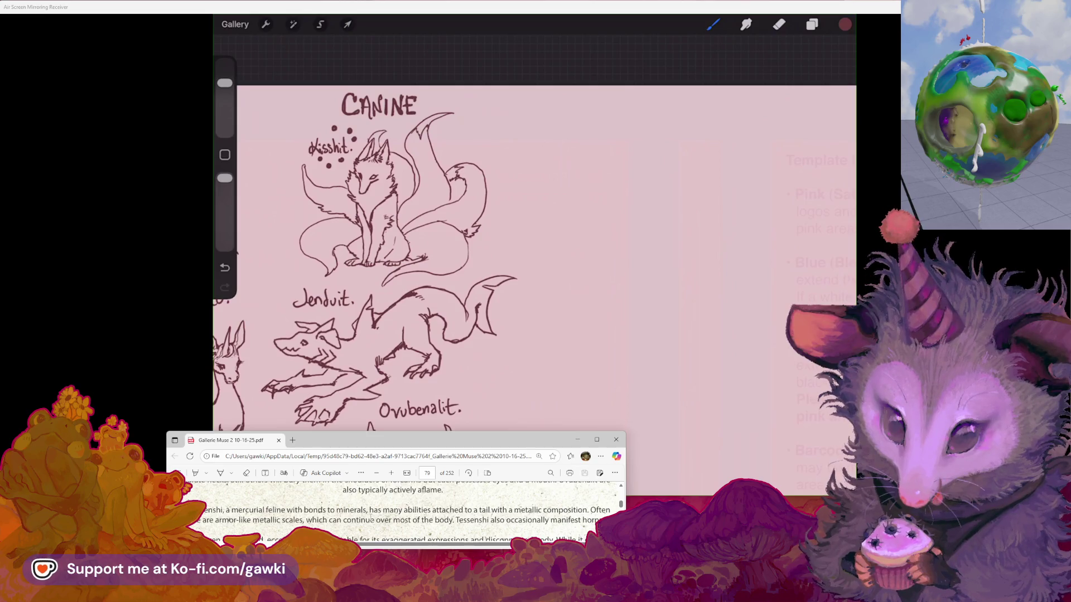
scroll(536, 257, "up", 3)
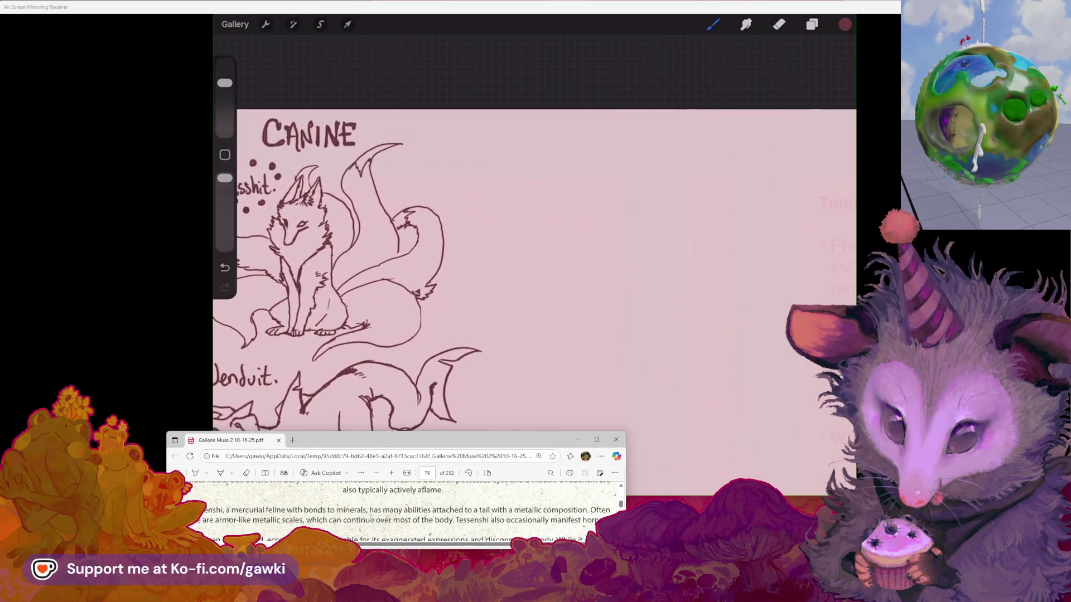
scroll(341, 278, "up", 2)
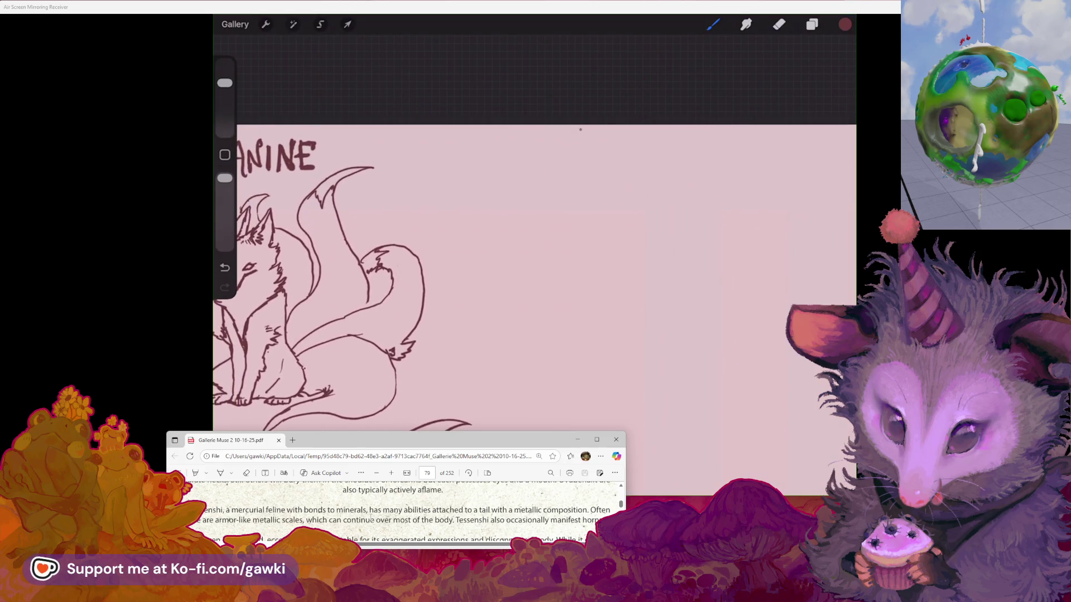
left_click_drag(556, 145, 556, 177)
Step: Undo the misplaced stroke and hand-letter FELINE level with the CANINE heading
key("ctrl+z")
mouse_move(580, 138)
left_mouse_down()
mouse_move(591, 137)
mouse_move(582, 153)
mouse_move(604, 167)
mouse_move(610, 157)
mouse_move(612, 169)
left_mouse_up()
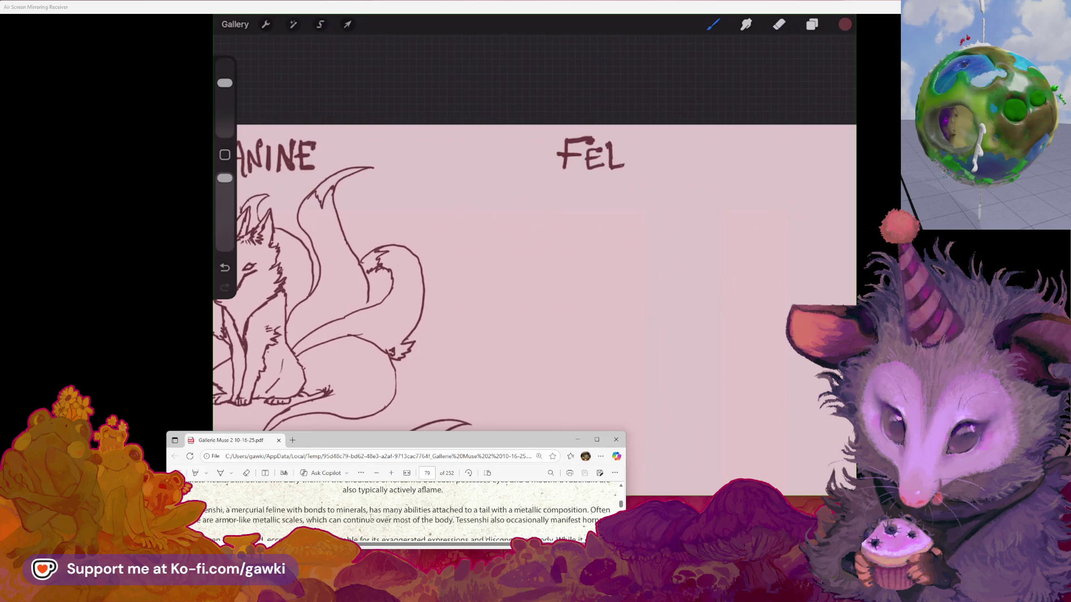
mouse_move(637, 146)
left_mouse_down()
mouse_move(639, 169)
mouse_move(656, 168)
mouse_move(659, 136)
mouse_move(682, 167)
left_mouse_up()
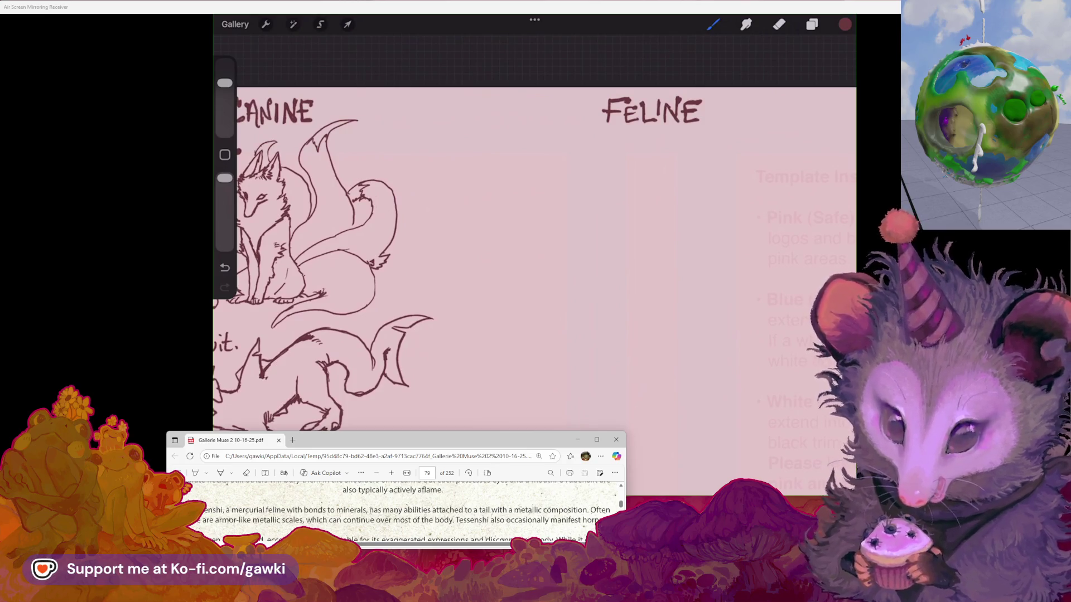
scroll(396, 513, "down", 2)
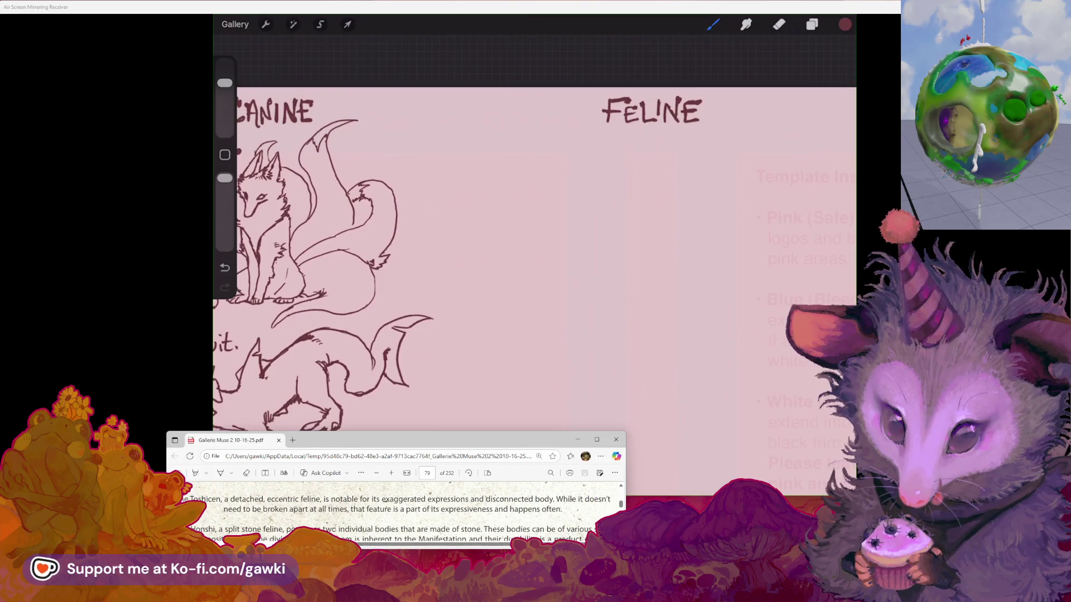
Step: Letter 'Tessenshi.' in the space below the FELINE heading
scroll(335, 528, "up", 2)
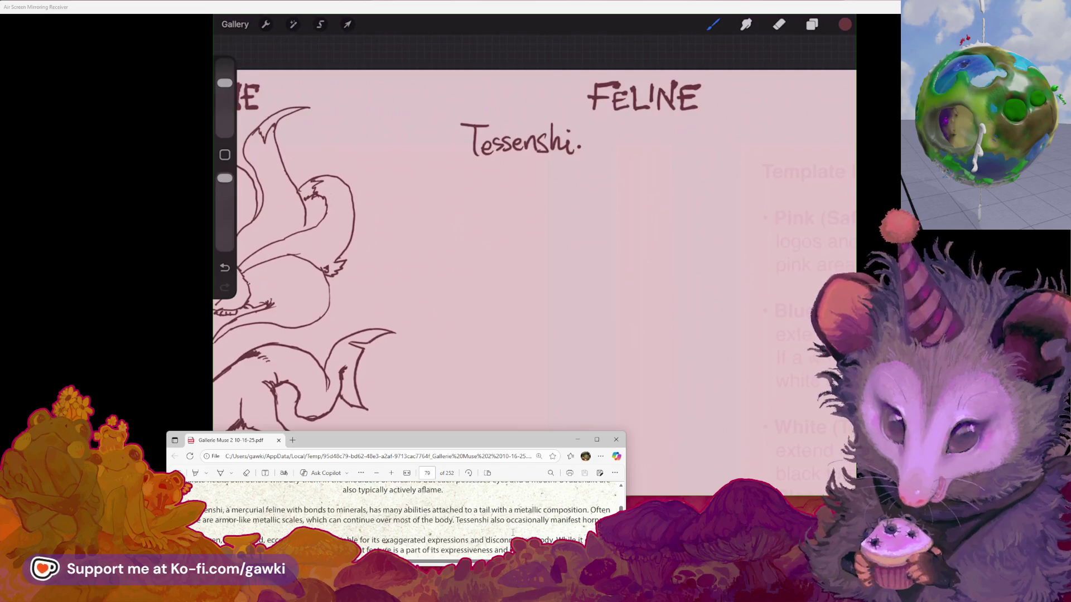
Step: Scroll the rulebook PDF and widen the Edge viewer window
mouse_move(490, 433)
left_click_drag(490, 436, 491, 275)
scroll(448, 387, "down", 3)
scroll(448, 388, "up", 3)
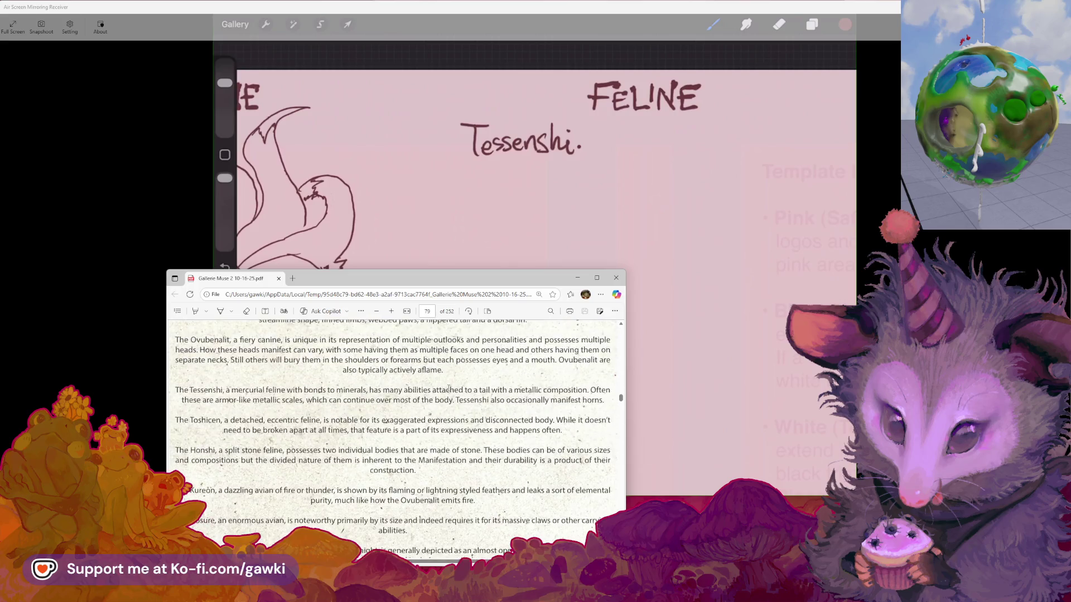
scroll(430, 378, "up", 5)
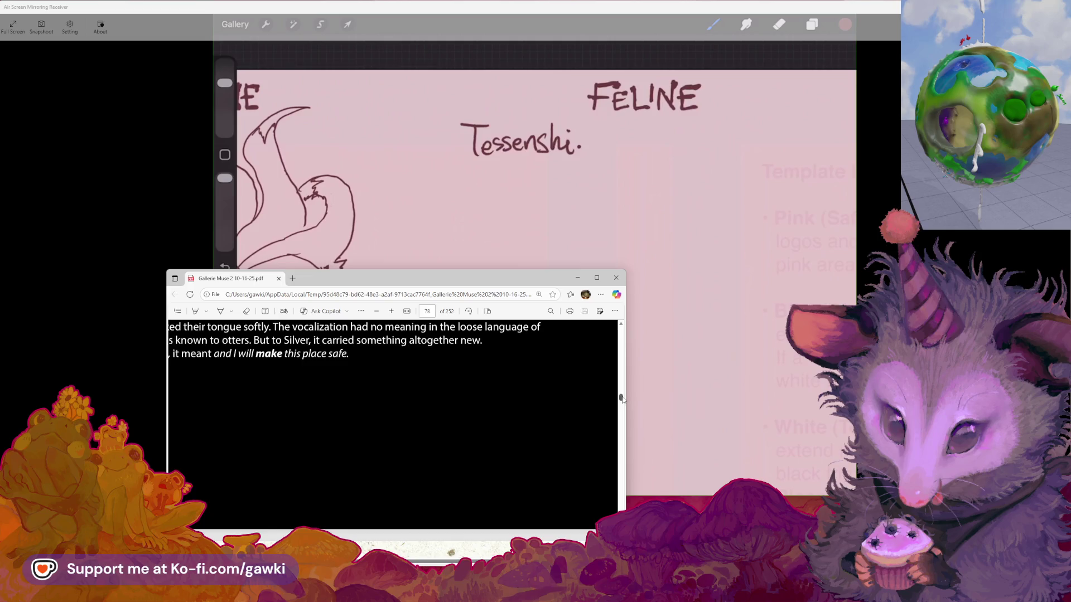
left_click_drag(622, 398, 621, 330)
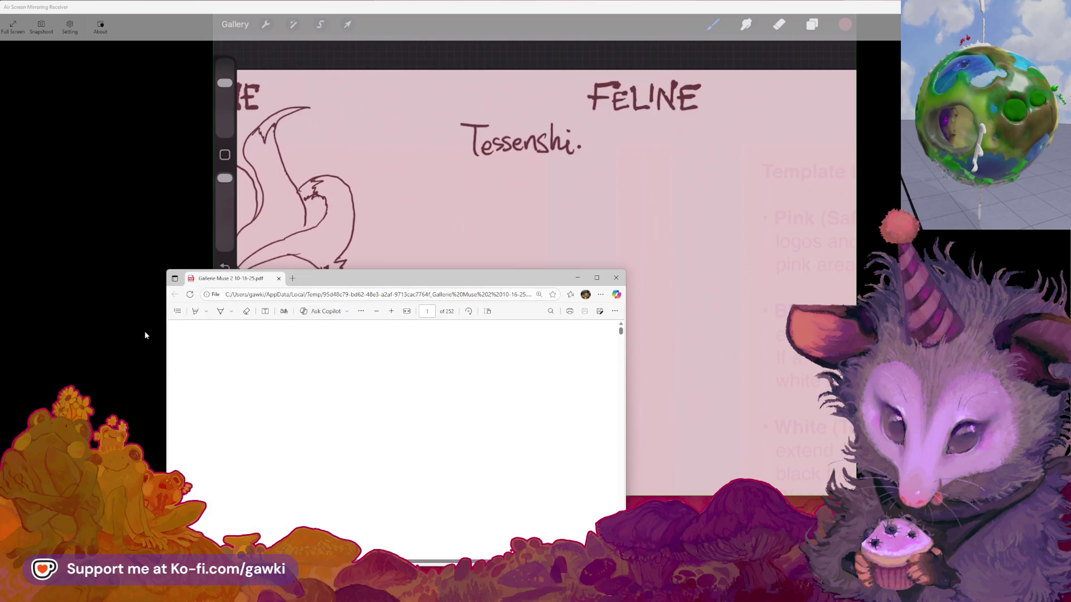
left_click_drag(165, 325, 84, 326)
Step: Jump to the rulebook's Intro section through the table of contents
left_click(94, 311)
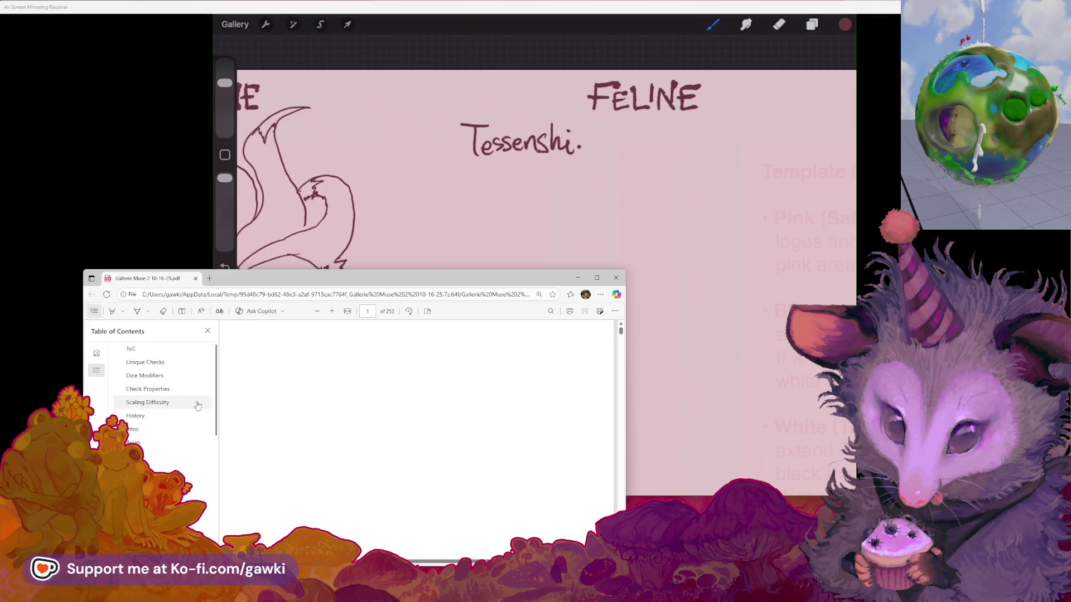
left_click(142, 432)
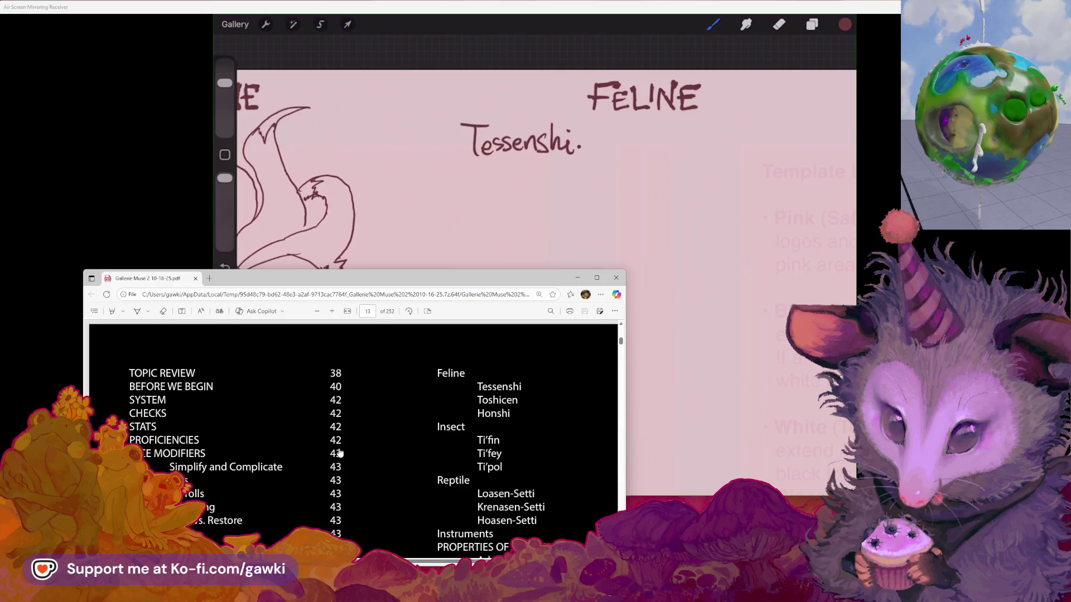
scroll(339, 452, "down", 5)
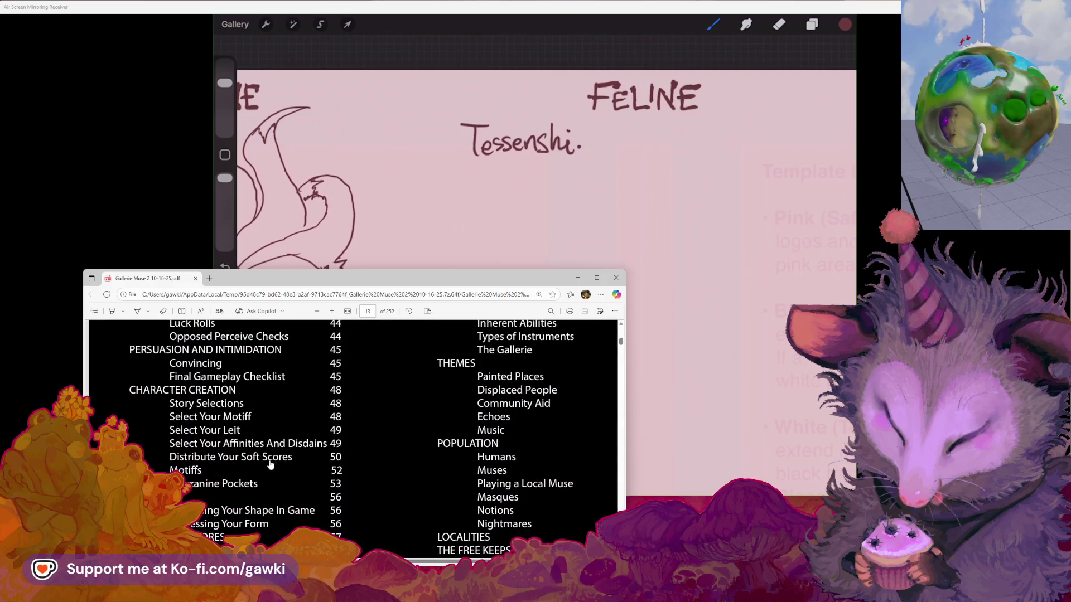
scroll(271, 465, "down", 3)
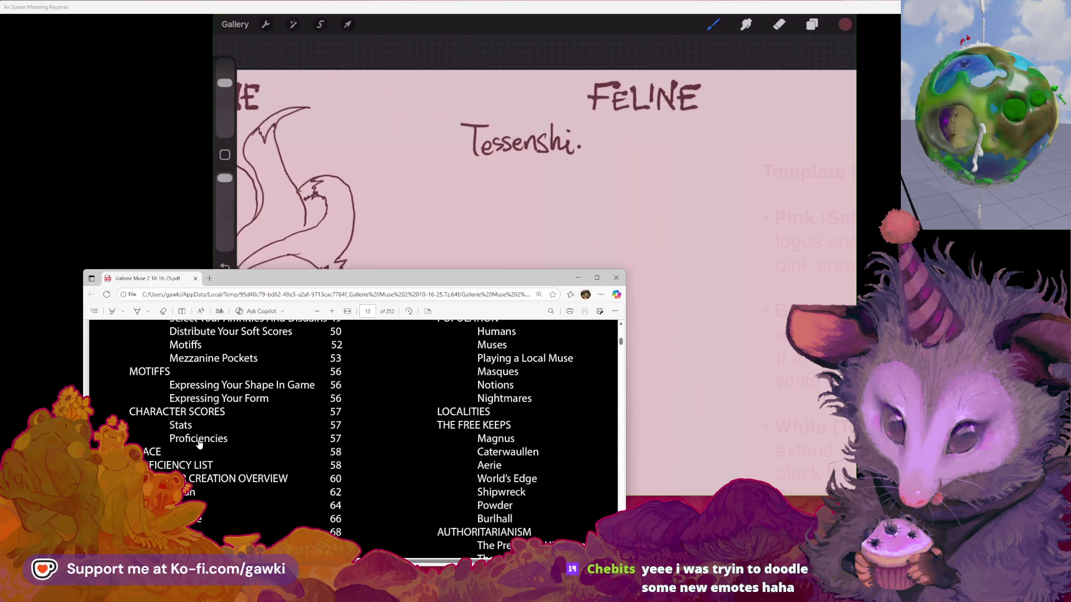
scroll(223, 433, "up", 1)
scroll(222, 433, "up", 1)
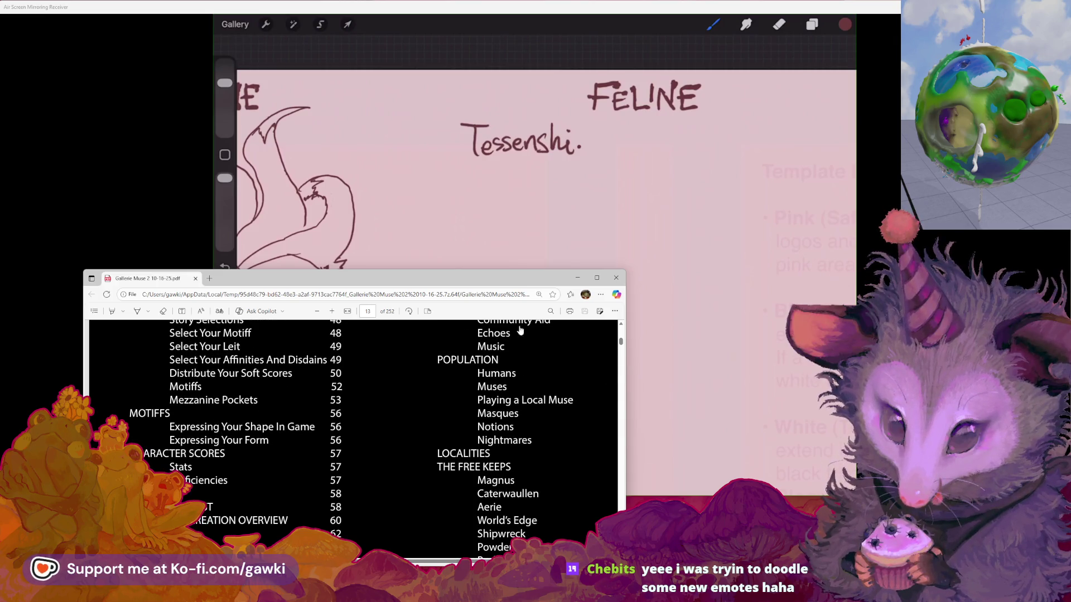
Step: Go to page 52's Quick Reference Feline list, then drag down to page 111
left_click(365, 311)
type("52")
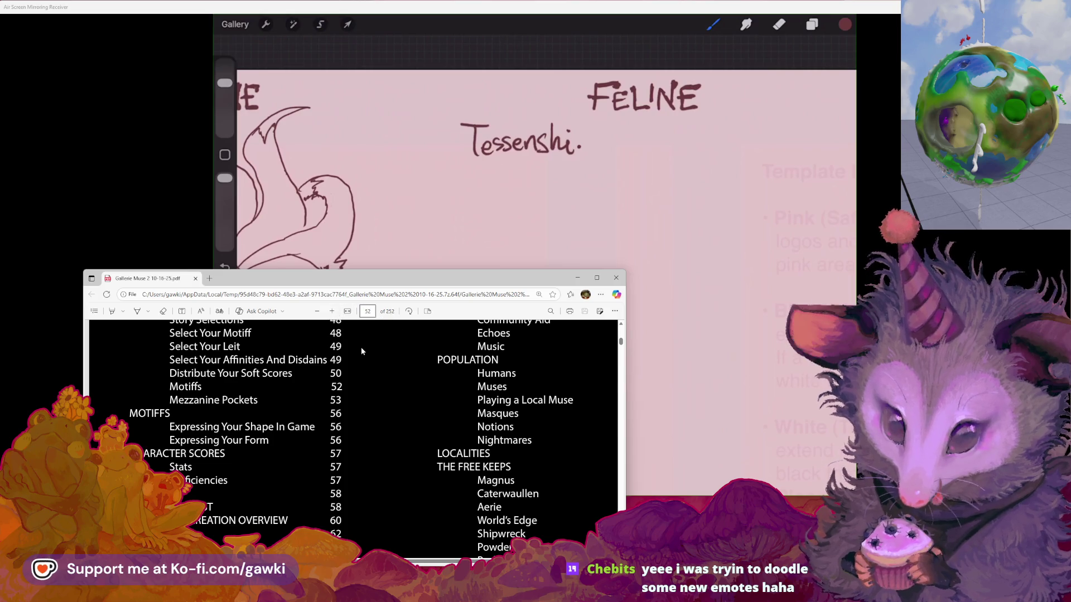
key("Return")
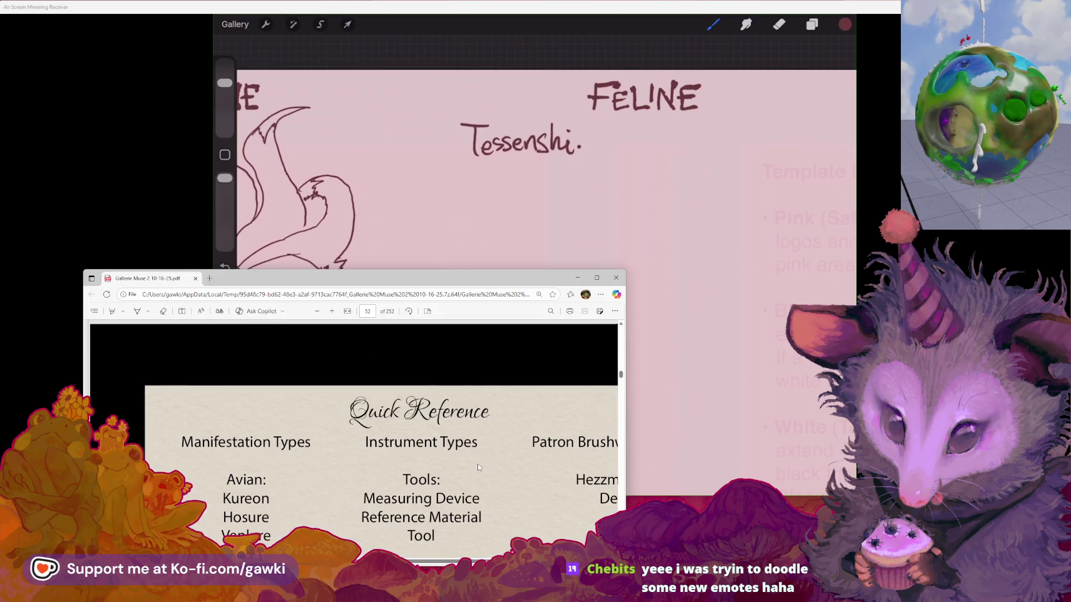
scroll(478, 468, "down", 1)
scroll(390, 447, "up", 1)
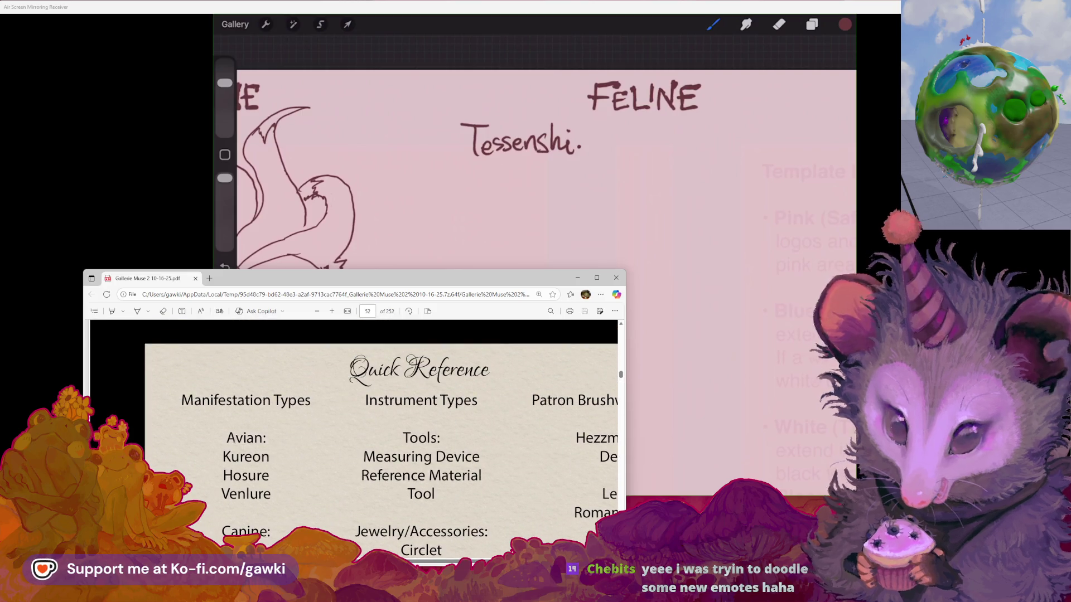
scroll(234, 445, "down", 1)
scroll(235, 444, "down", 5)
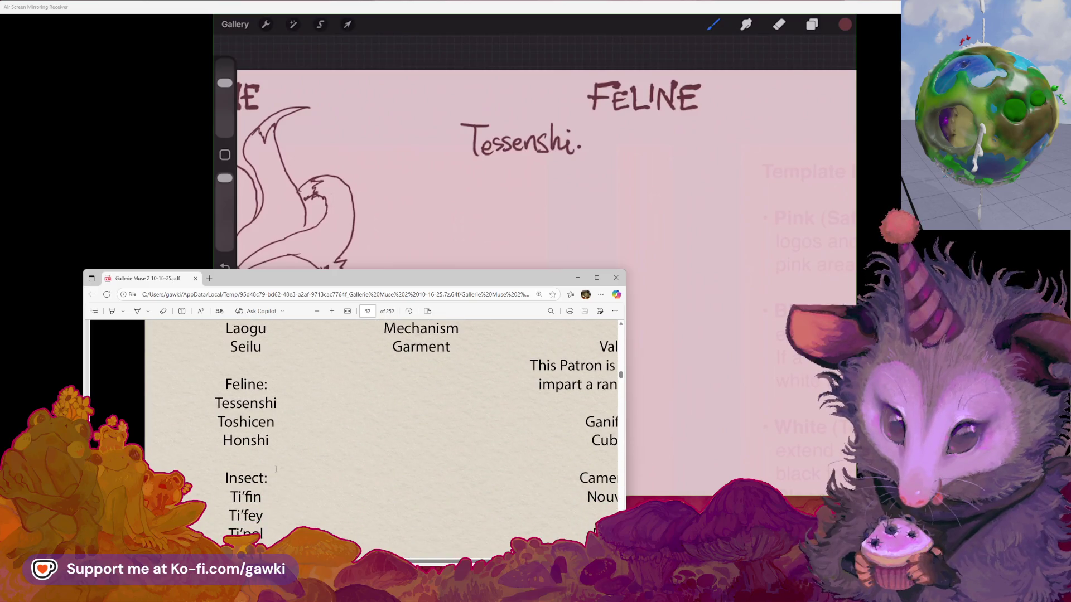
scroll(276, 469, "up", 6)
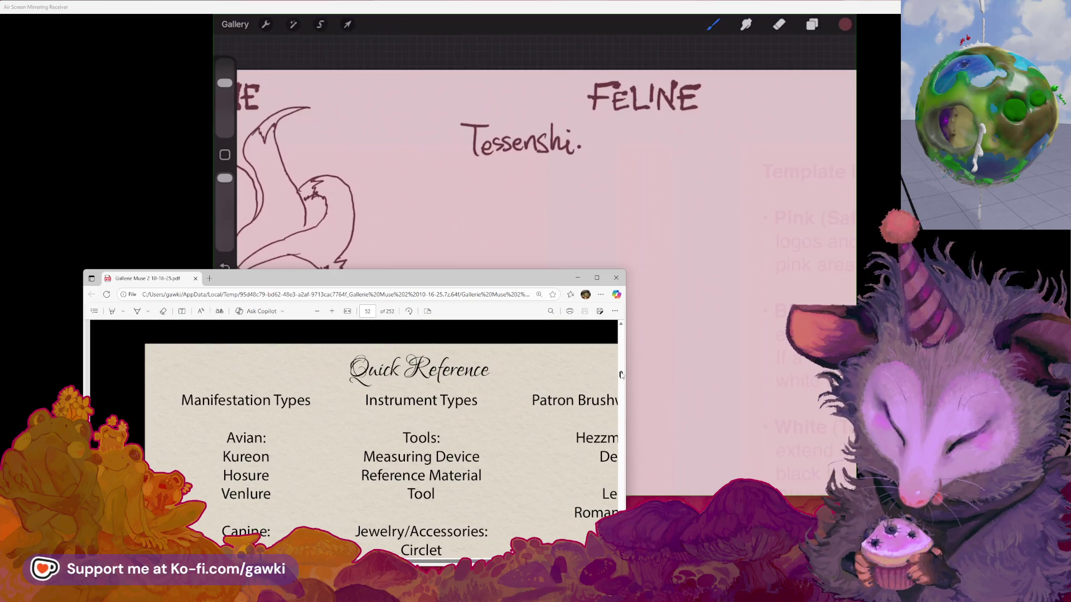
left_click_drag(621, 374, 621, 425)
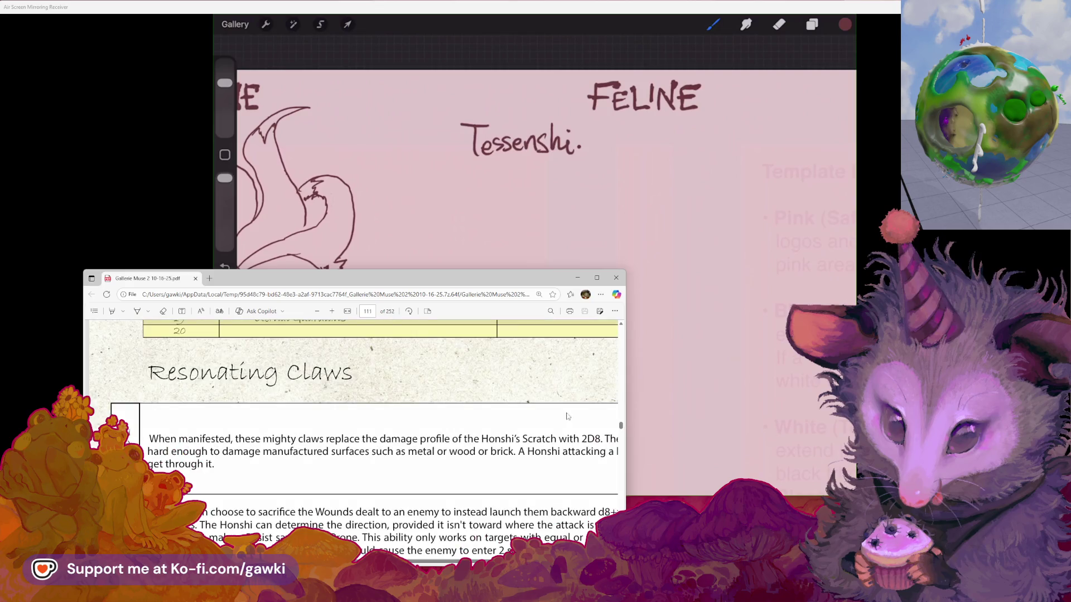
left_click(368, 311)
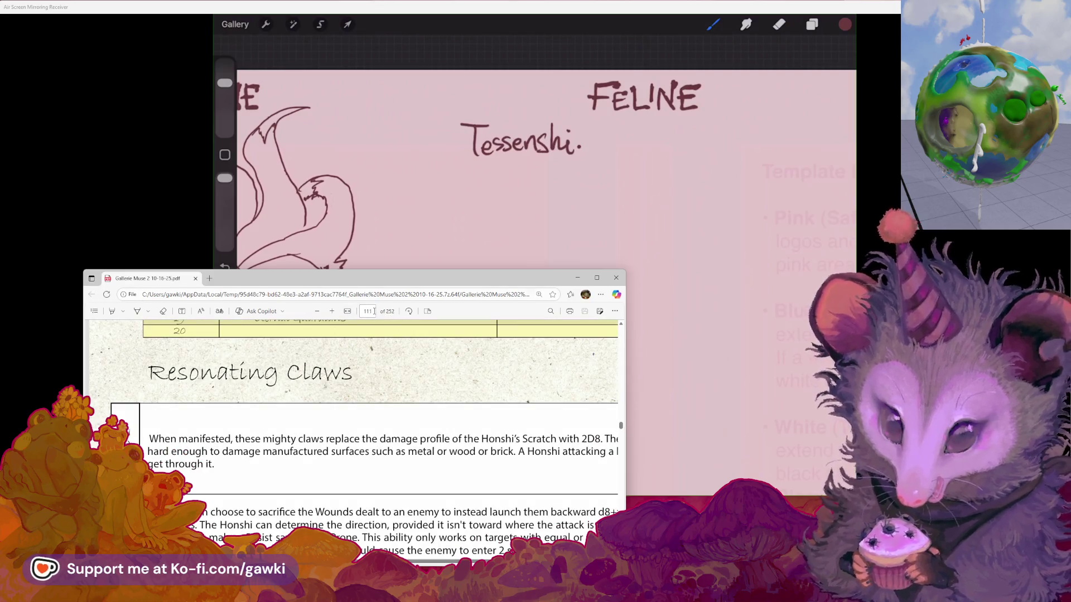
Step: Jump to page 59 of the rulebook and scroll on to page 62
type("59")
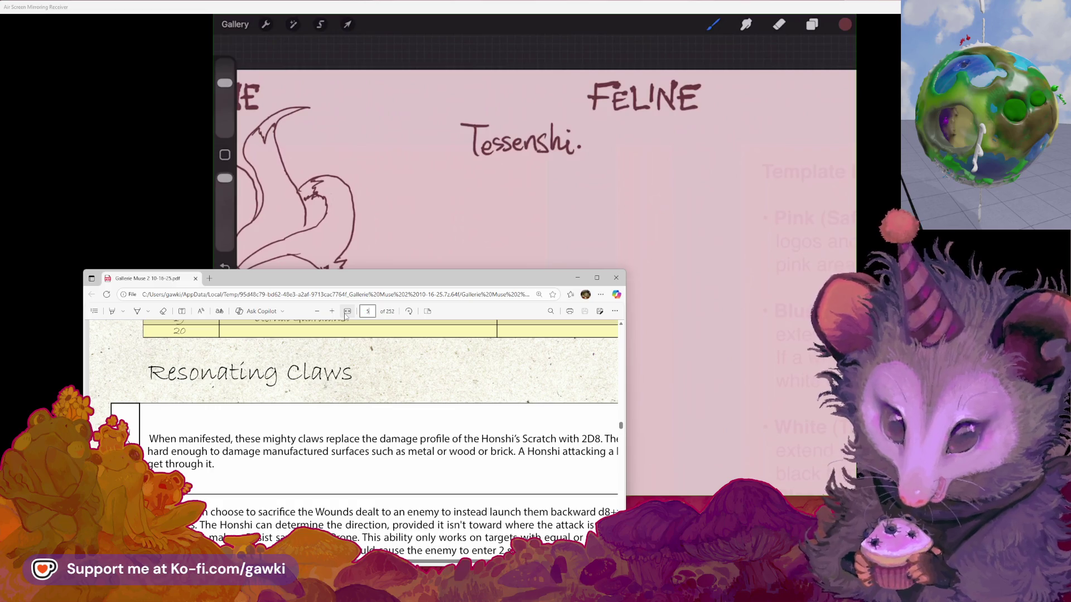
key("Return")
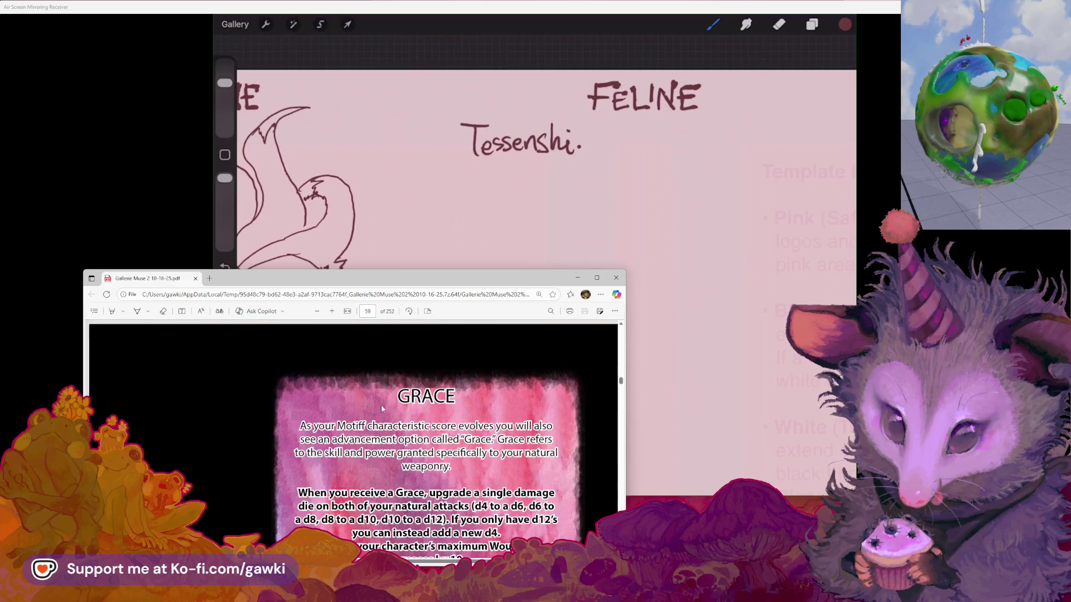
scroll(403, 433, "down", 15)
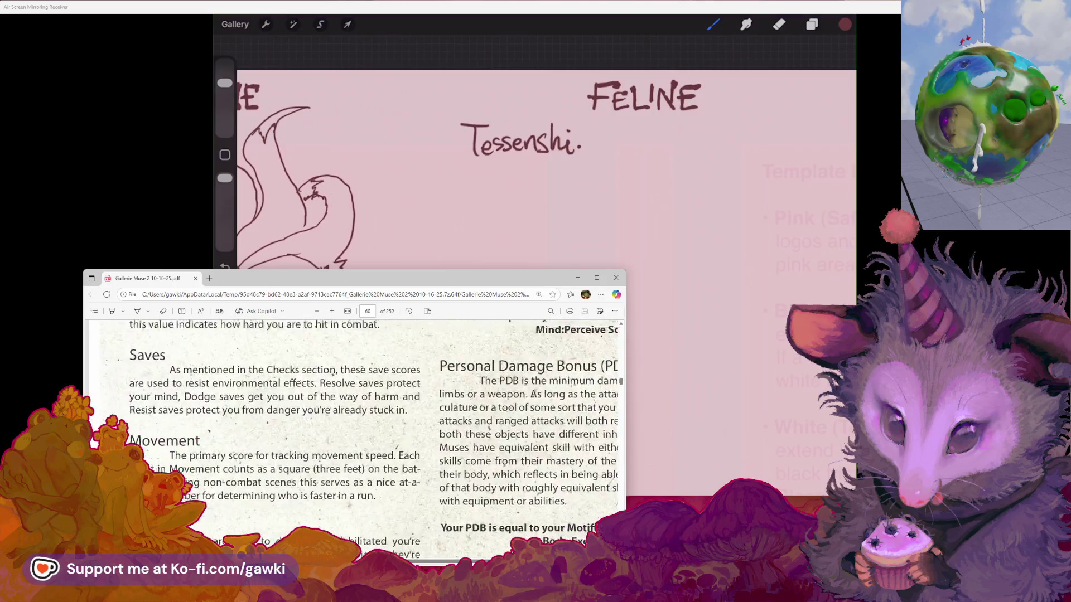
scroll(410, 430, "down", 5)
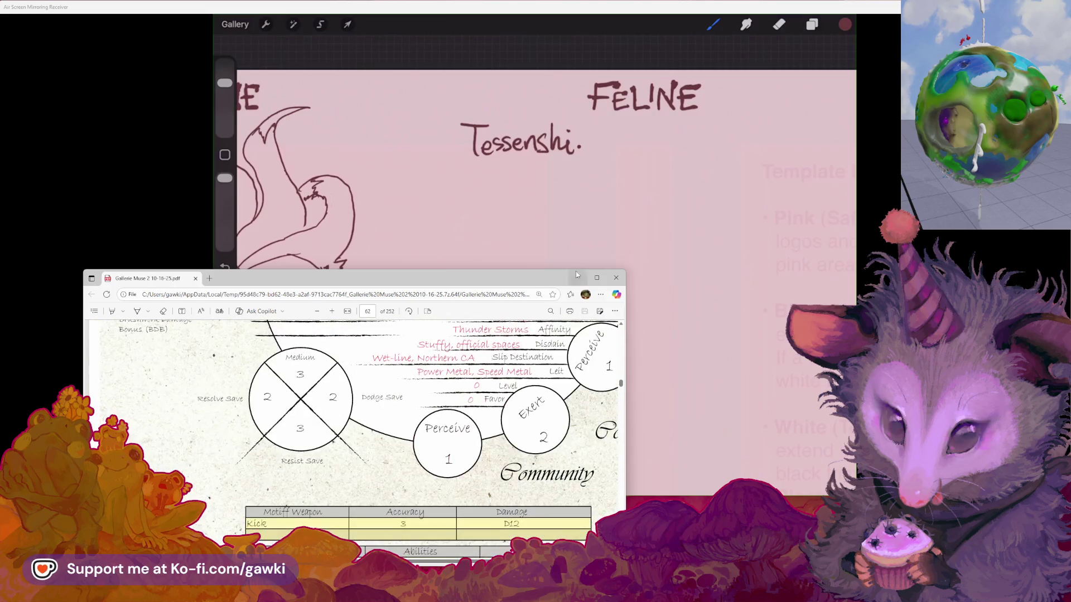
Step: Search 'tessen' to reach the Tessenshi description, then move the viewer lower
left_click(551, 311)
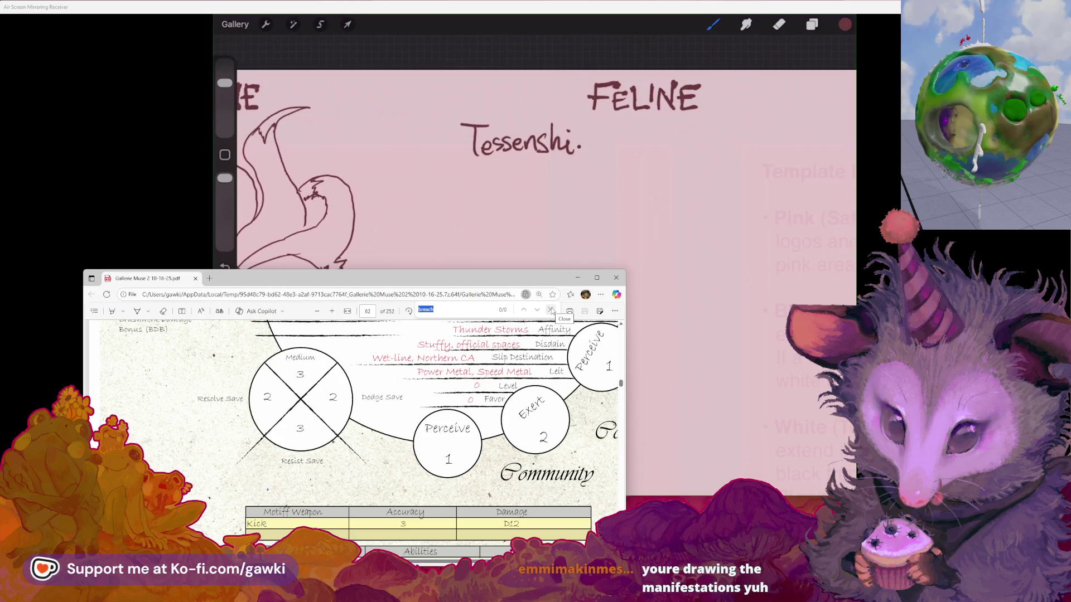
type("tessen")
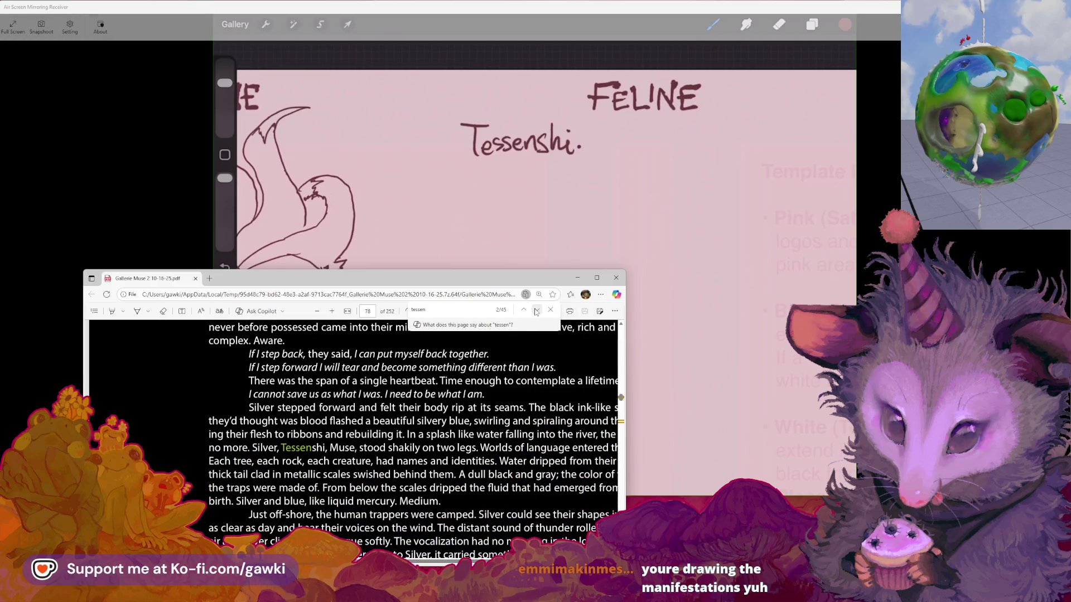
left_click(536, 311)
left_click(536, 310)
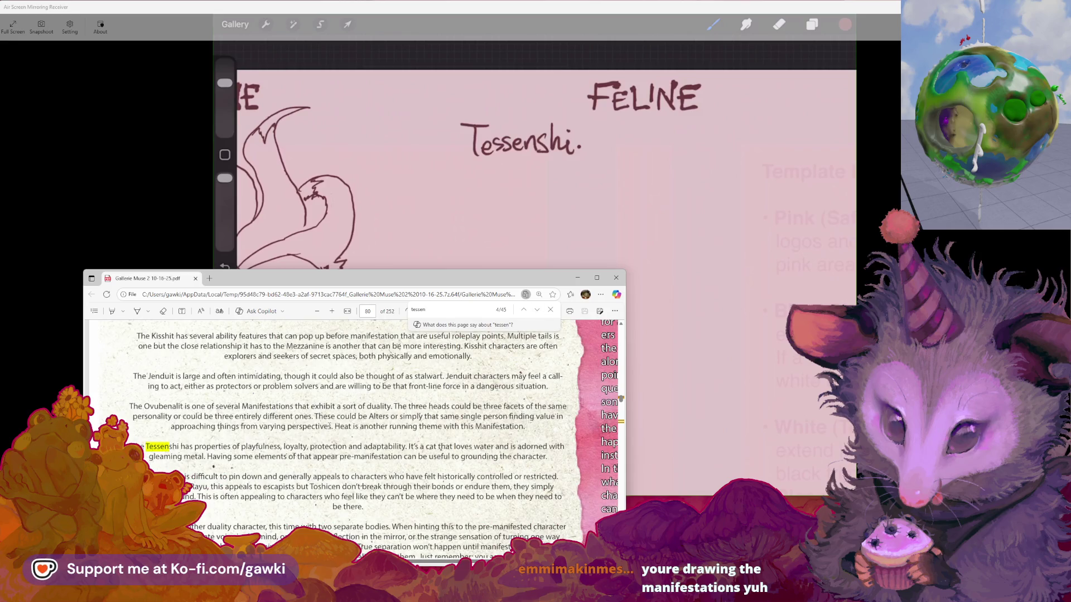
left_click_drag(413, 274, 413, 283)
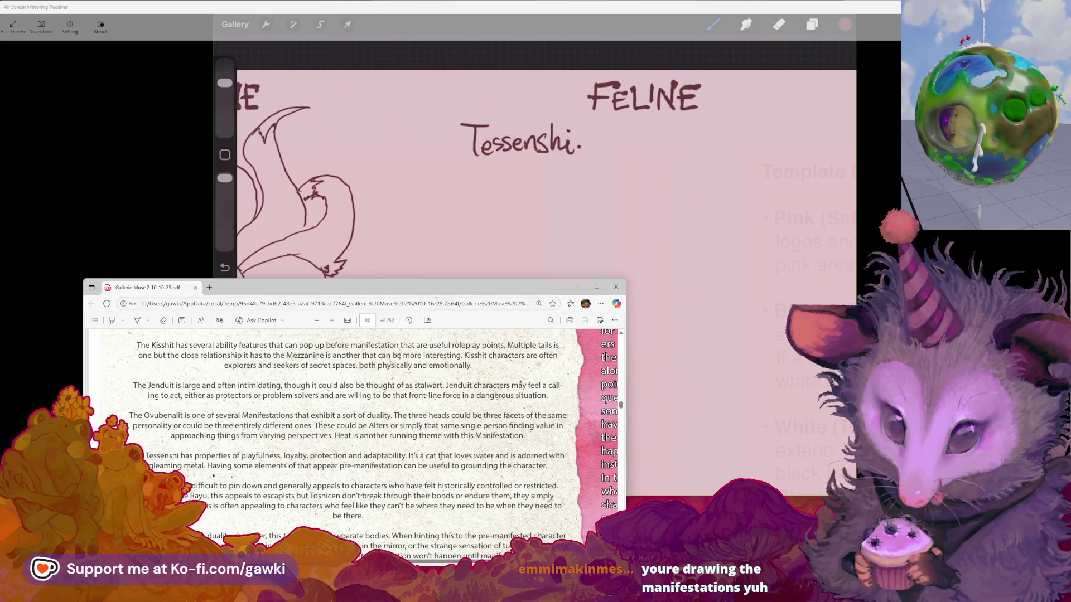
mouse_move(417, 279)
left_mouse_down()
mouse_move(404, 355)
mouse_move(475, 360)
mouse_move(474, 427)
left_mouse_up()
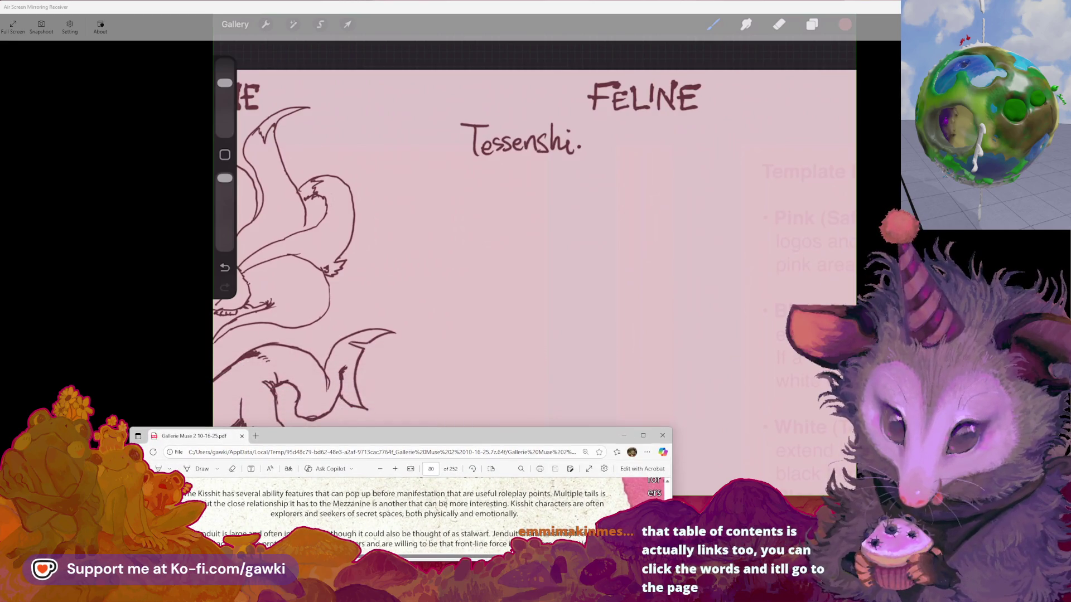
scroll(502, 491, "down", 5)
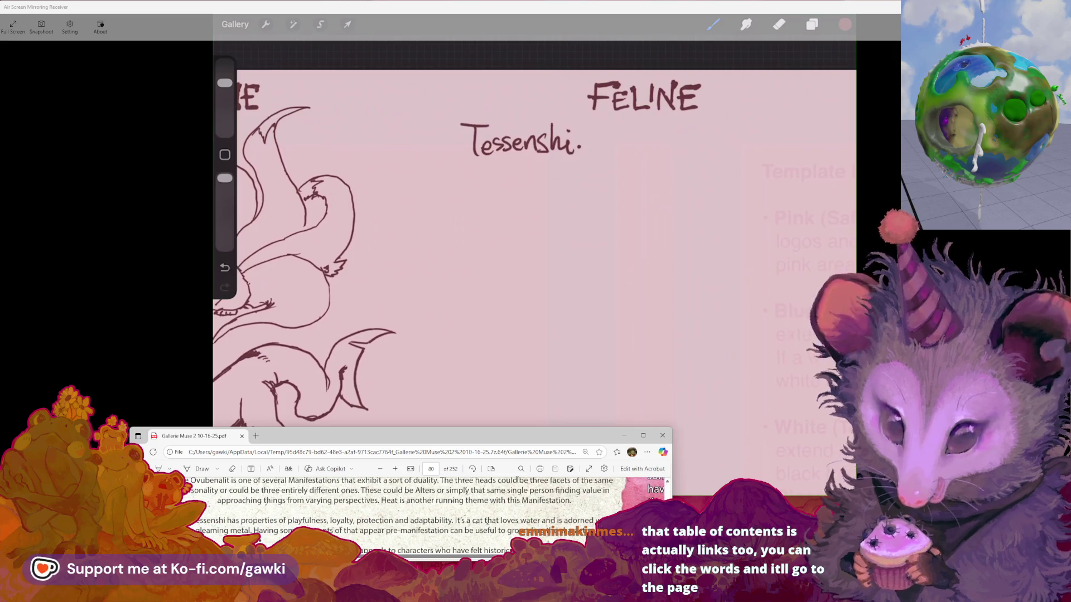
Step: Shift and shorten the PDF viewer along the bottom of the screen
left_click_drag(502, 440, 520, 439)
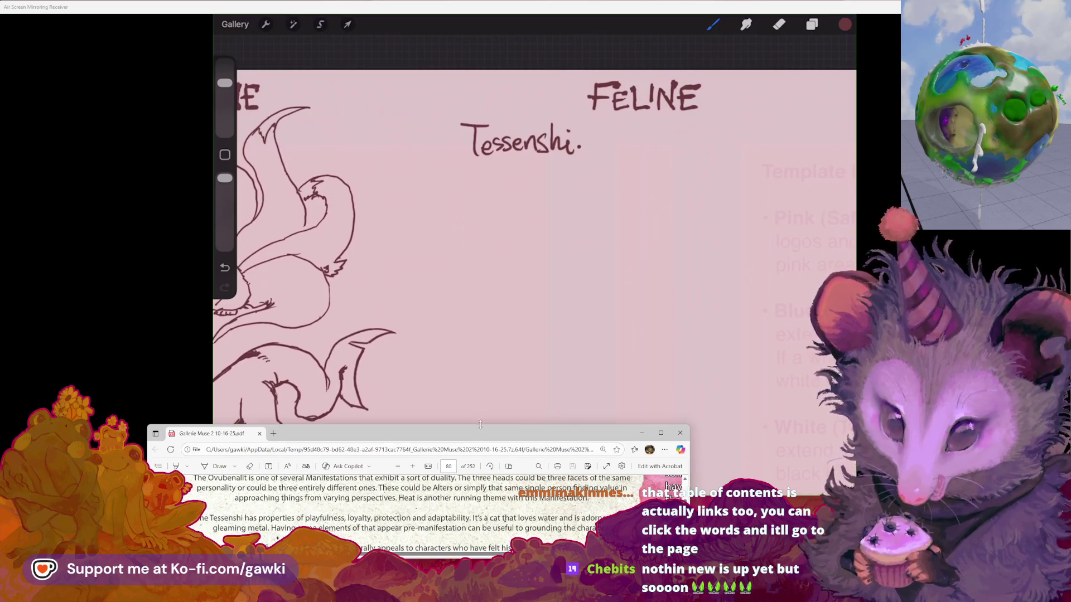
left_click_drag(480, 424, 491, 440)
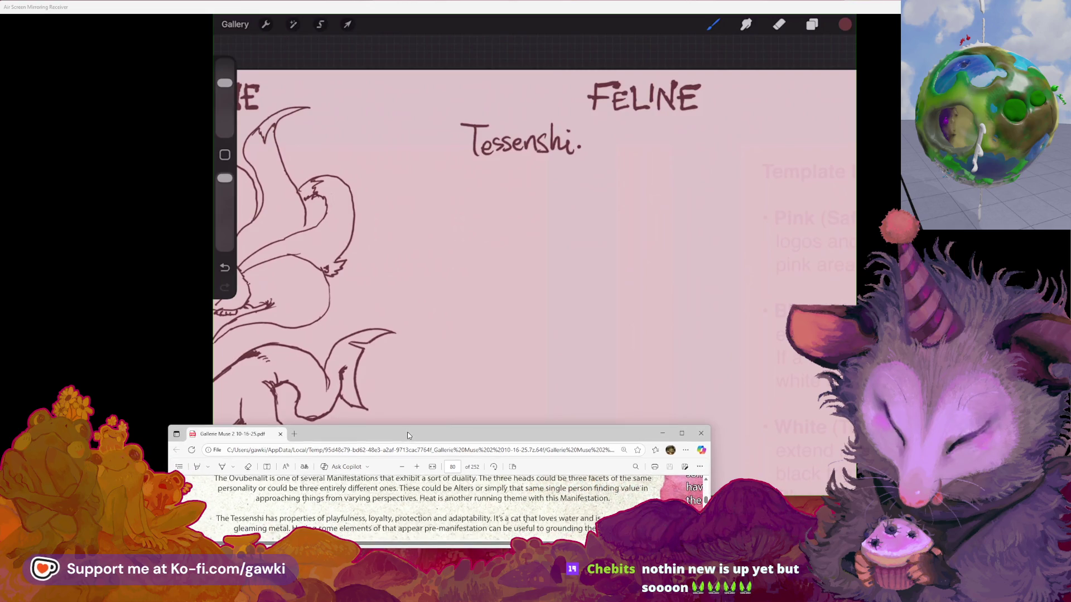
left_click_drag(404, 440, 401, 428)
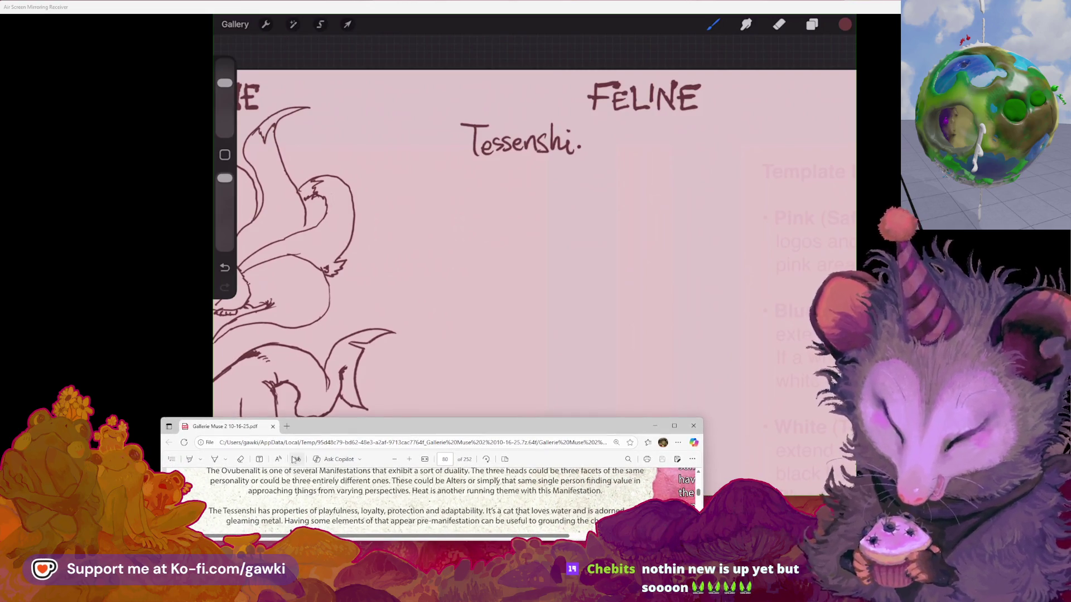
Step: Bring the Procreate creature sheet forward and zoom out on the canvas
left_click(184, 390)
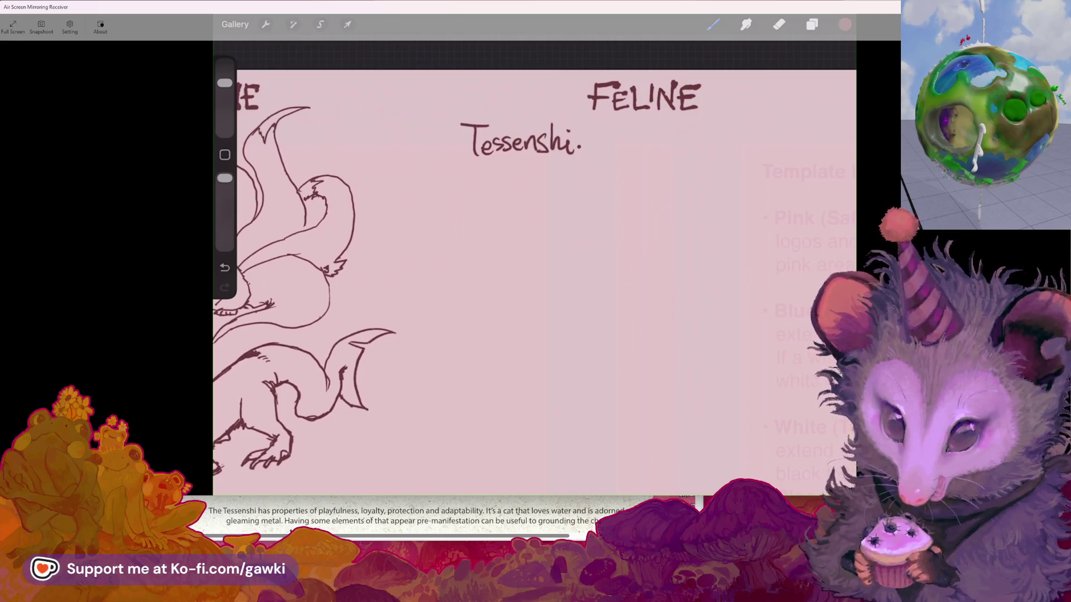
scroll(534, 273, "down", 1)
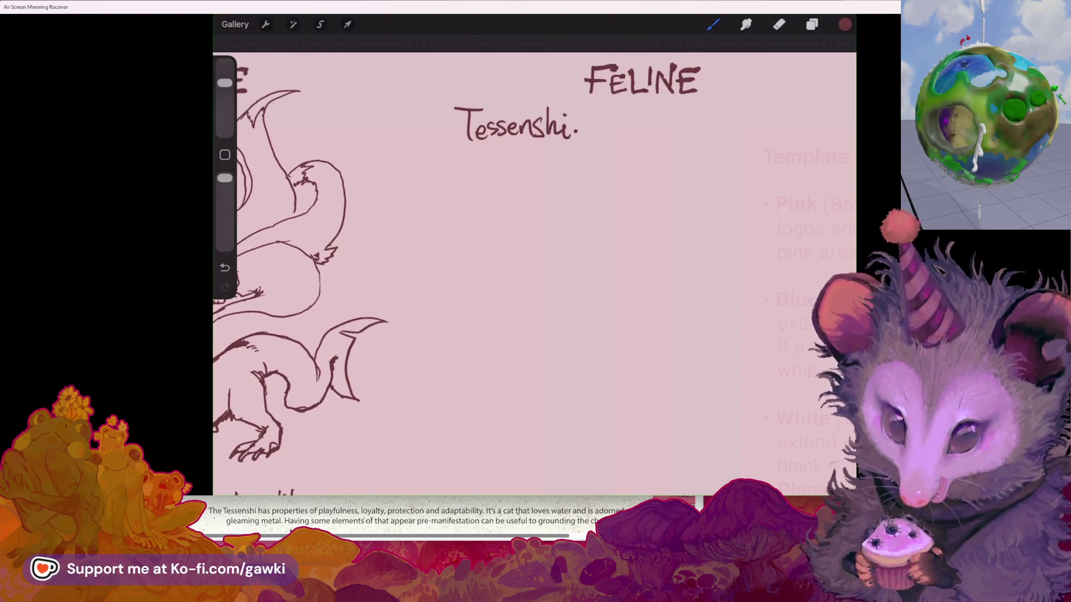
scroll(534, 273, "down", 2)
scroll(534, 273, "left", 3)
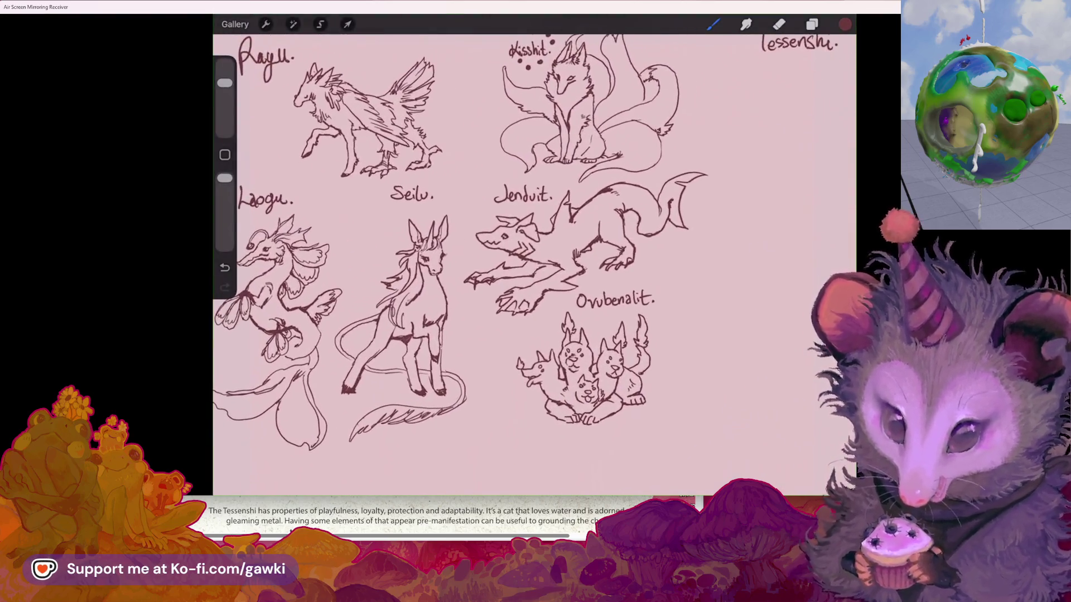
scroll(535, 273, "left", 2)
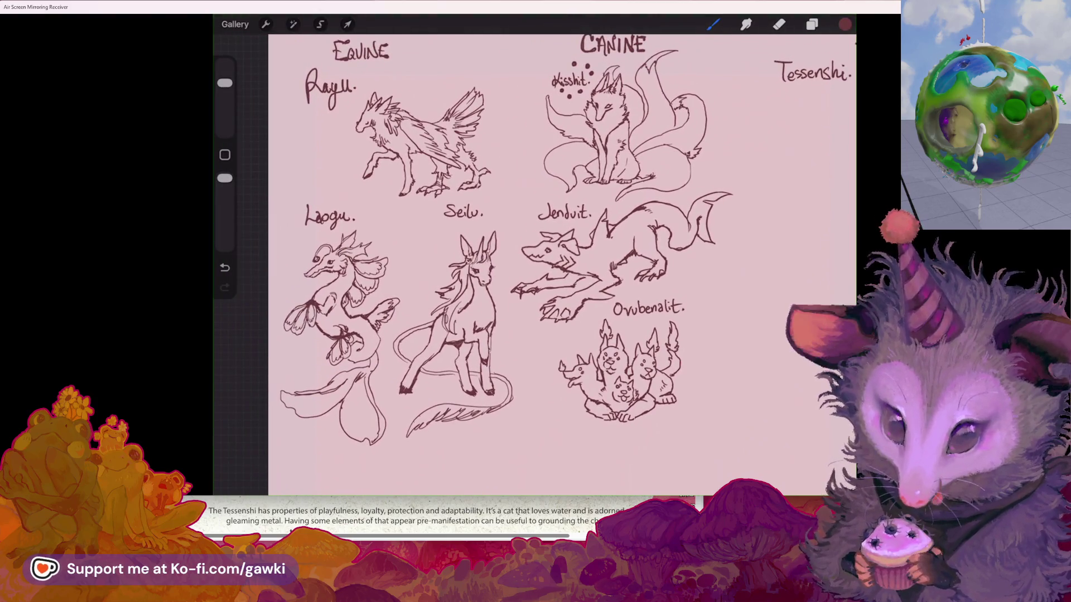
scroll(534, 265, "right", 2)
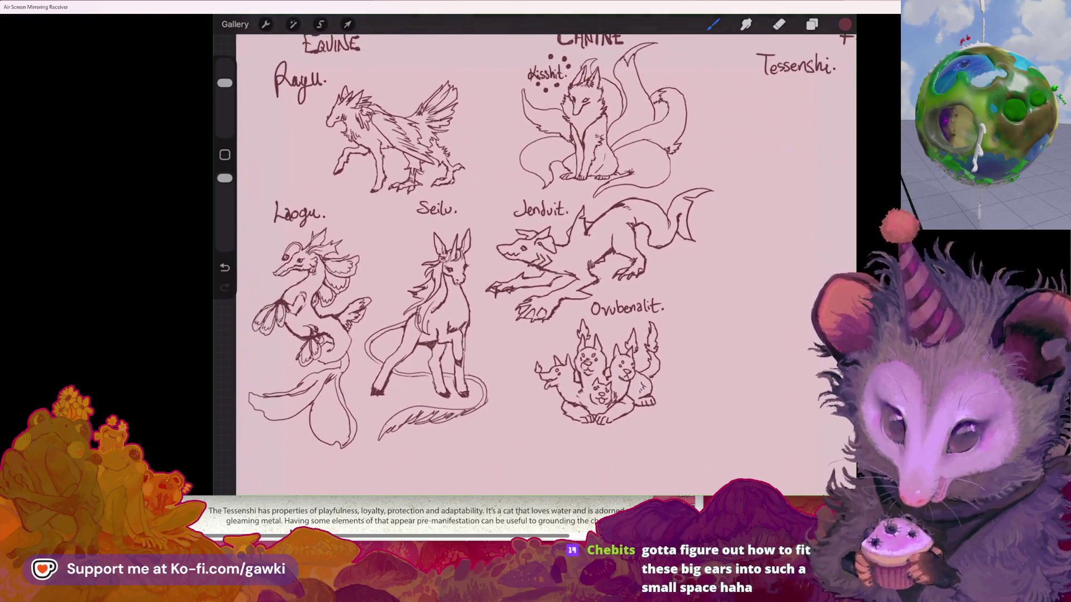
scroll(534, 265, "right", 6)
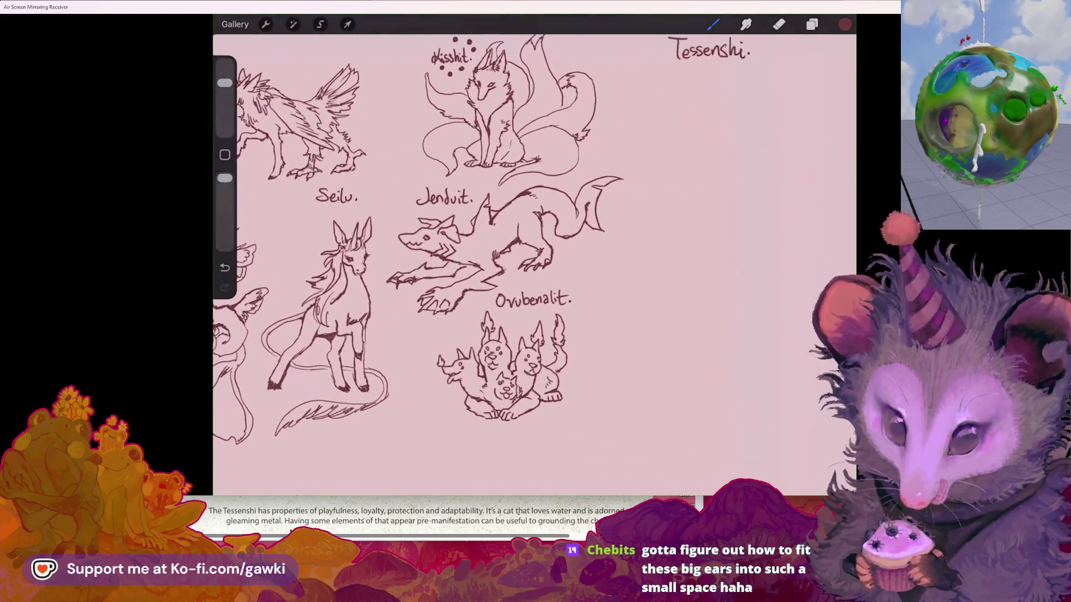
scroll(534, 253, "up", 3)
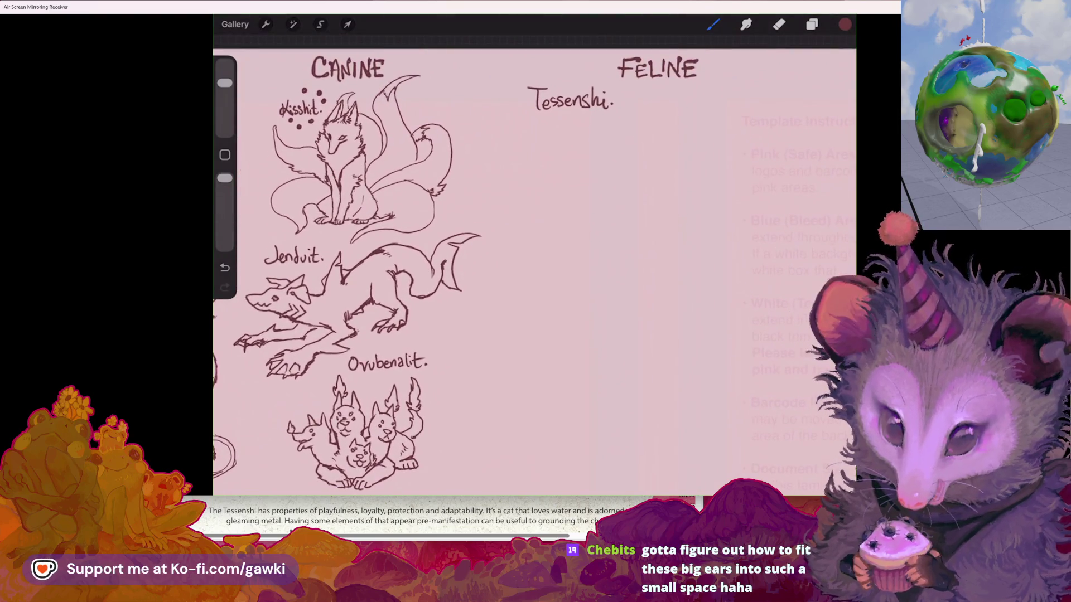
scroll(658, 167, "up", 2)
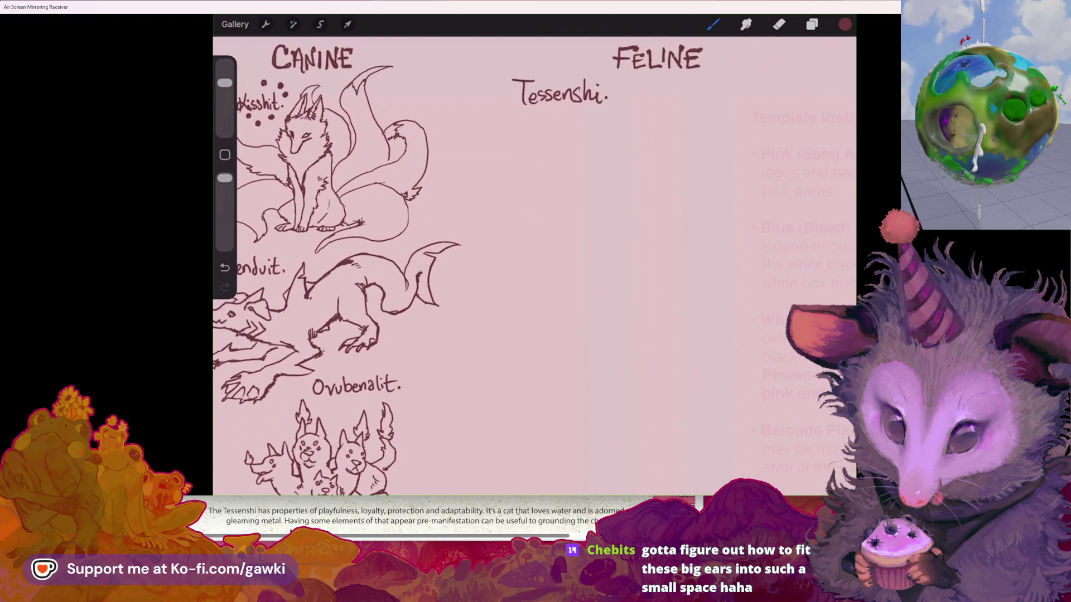
scroll(534, 265, "up", 1)
scroll(534, 265, "up", 2)
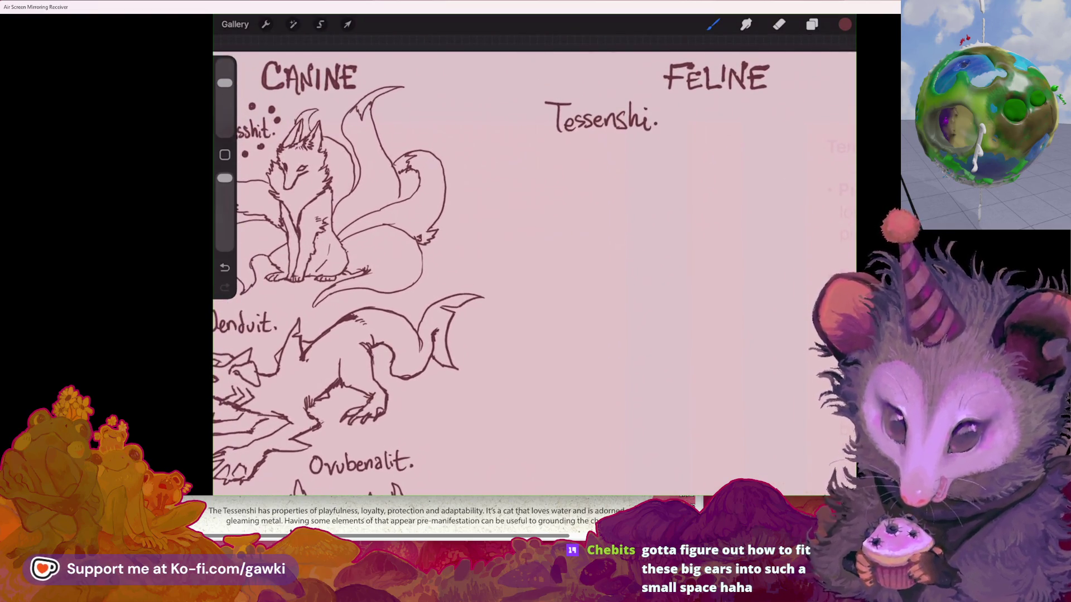
scroll(534, 265, "up", 2)
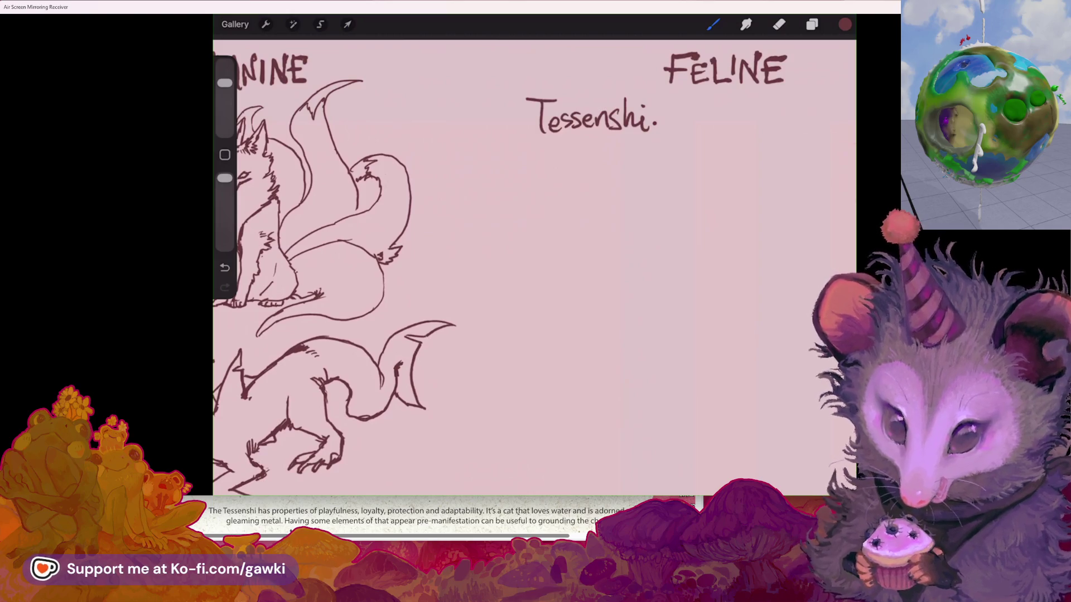
scroll(534, 265, "right", 3)
scroll(534, 264, "left", 4)
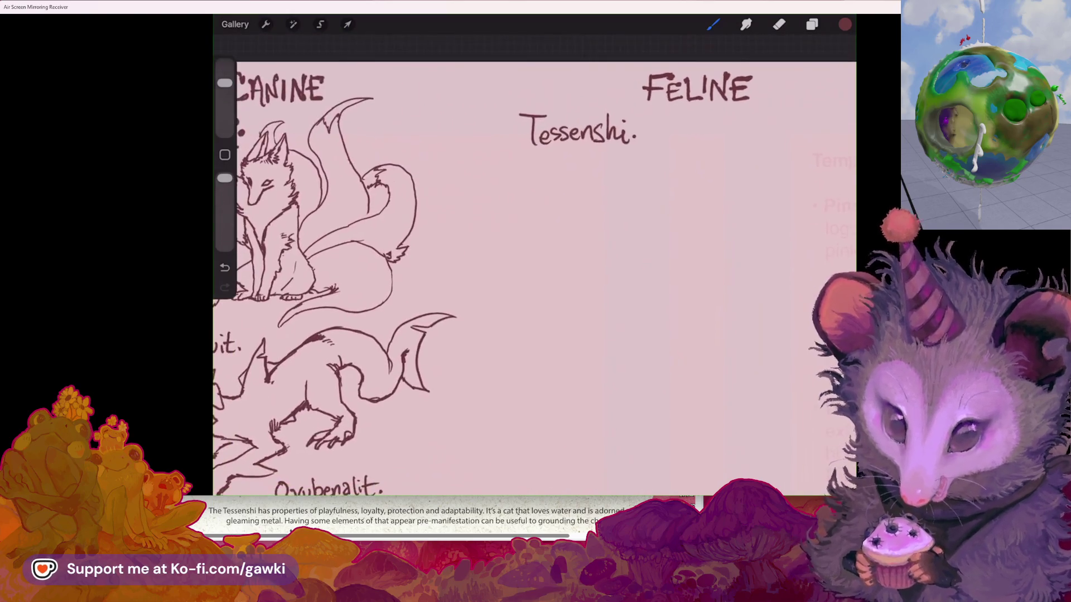
scroll(534, 264, "right", 5)
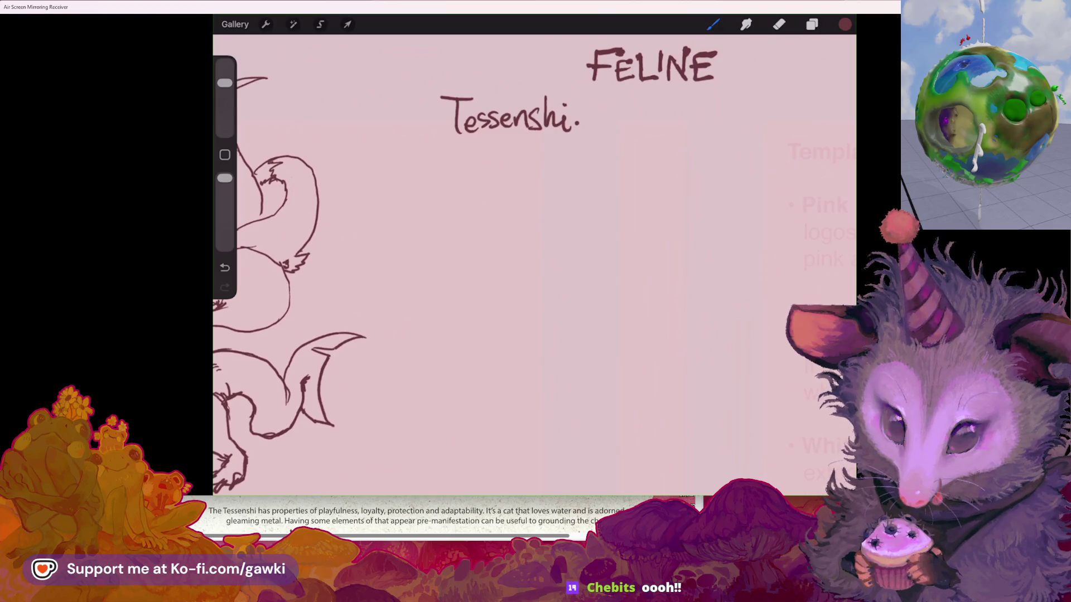
scroll(534, 265, "left", 3)
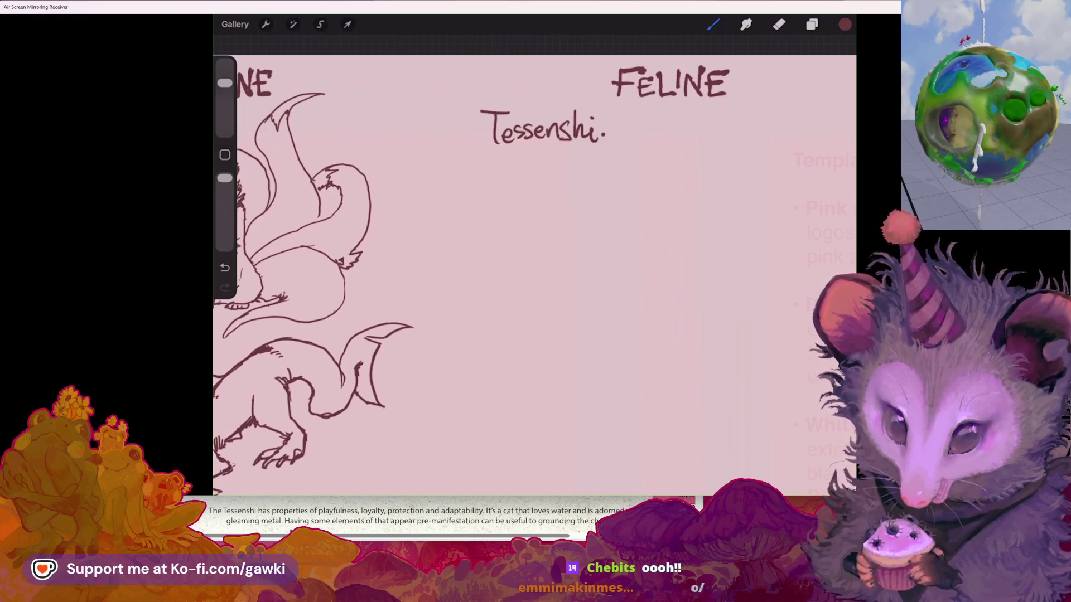
scroll(583, 193, "up", 2)
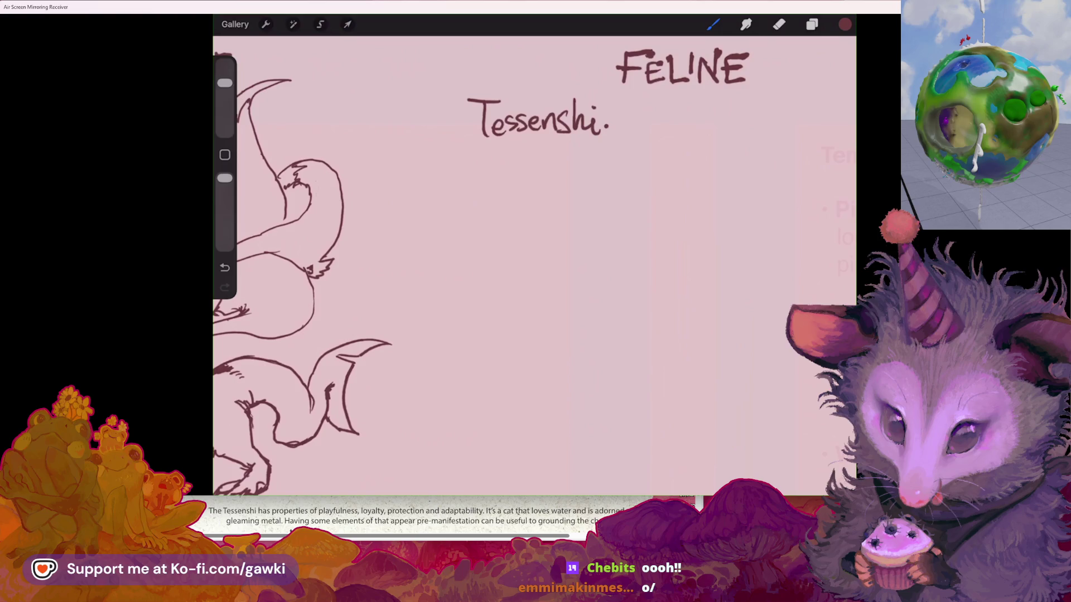
scroll(534, 262, "down", 2)
scroll(534, 262, "up", 3)
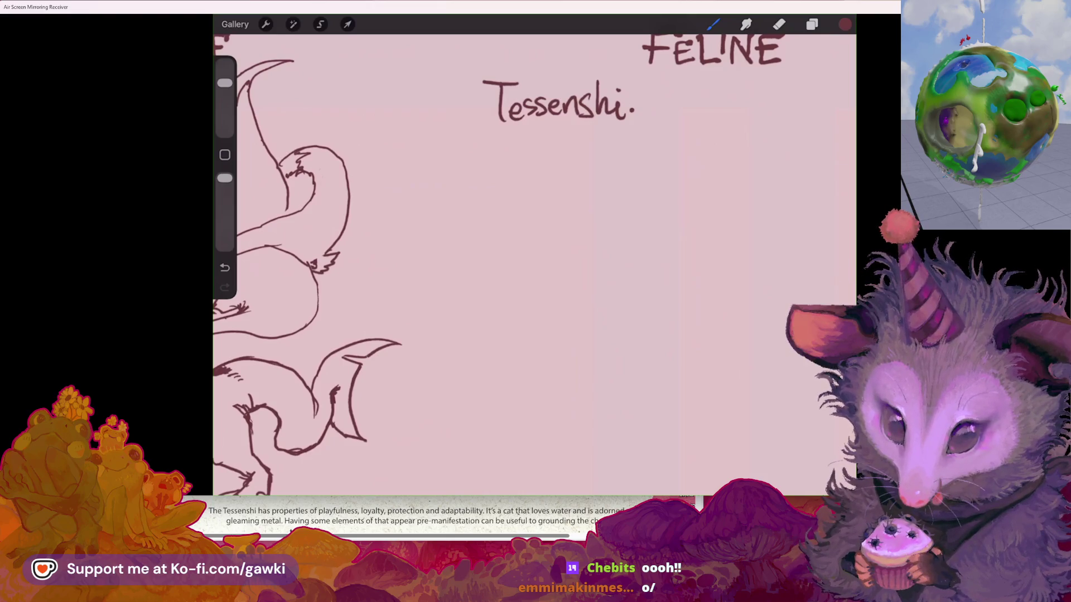
scroll(534, 262, "down", 2)
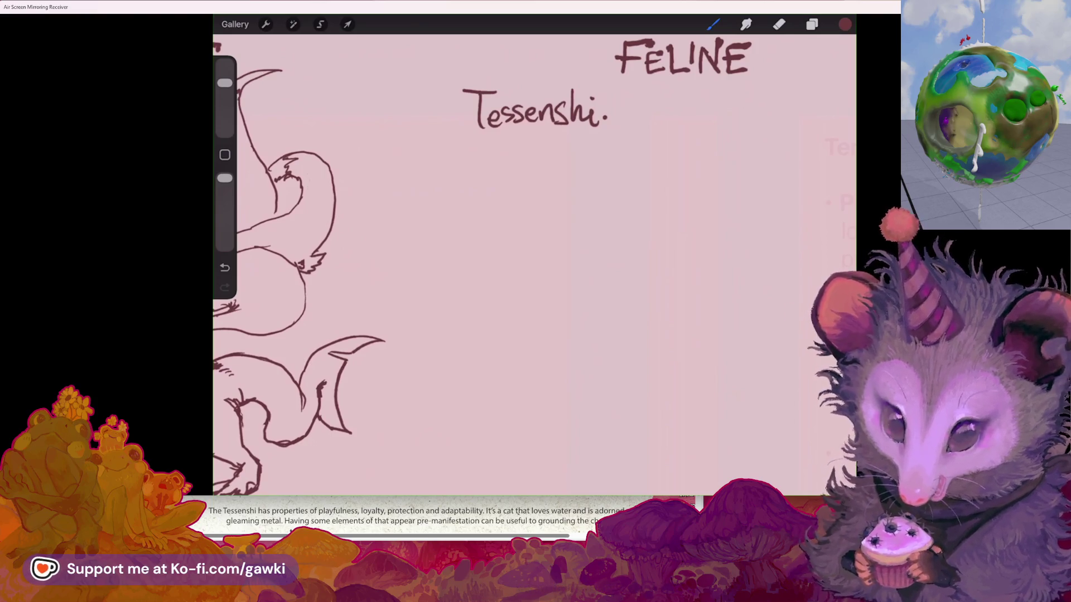
scroll(534, 265, "right", 2)
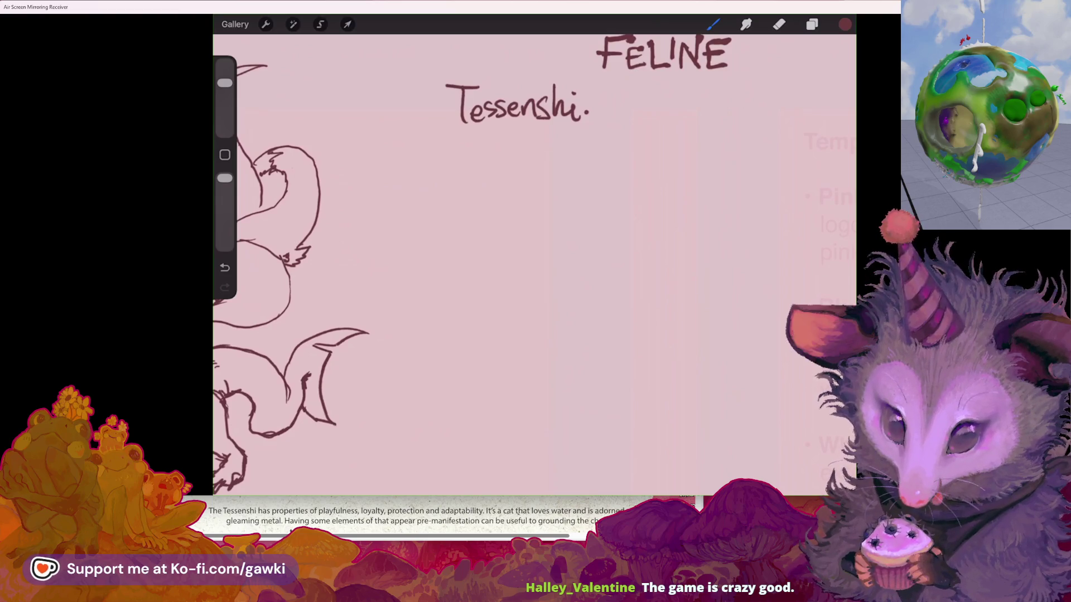
scroll(534, 260, "up", 2)
scroll(534, 259, "left", 5)
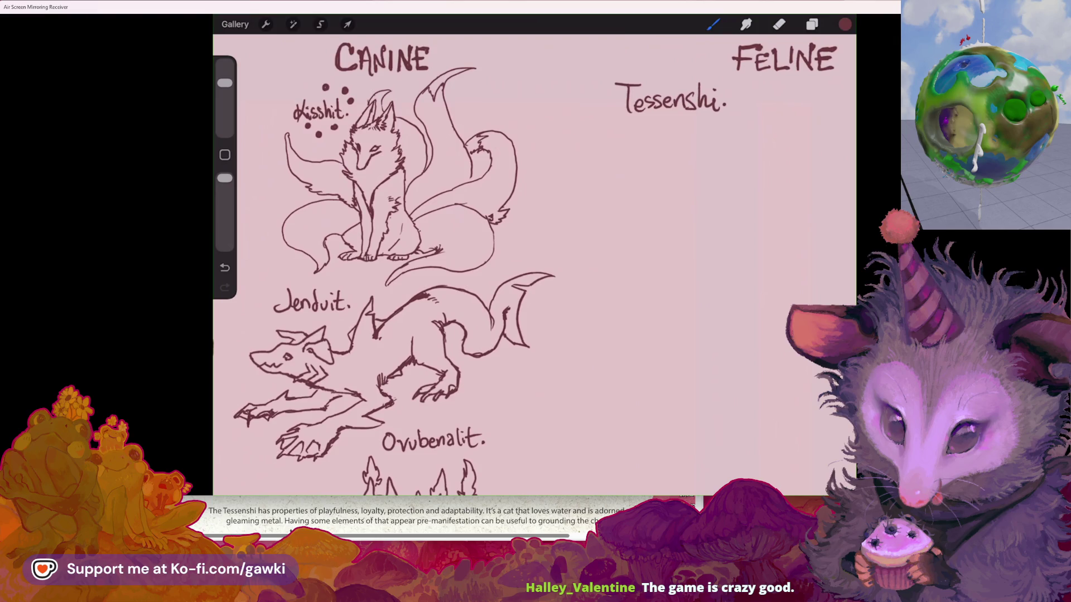
scroll(534, 260, "right", 5)
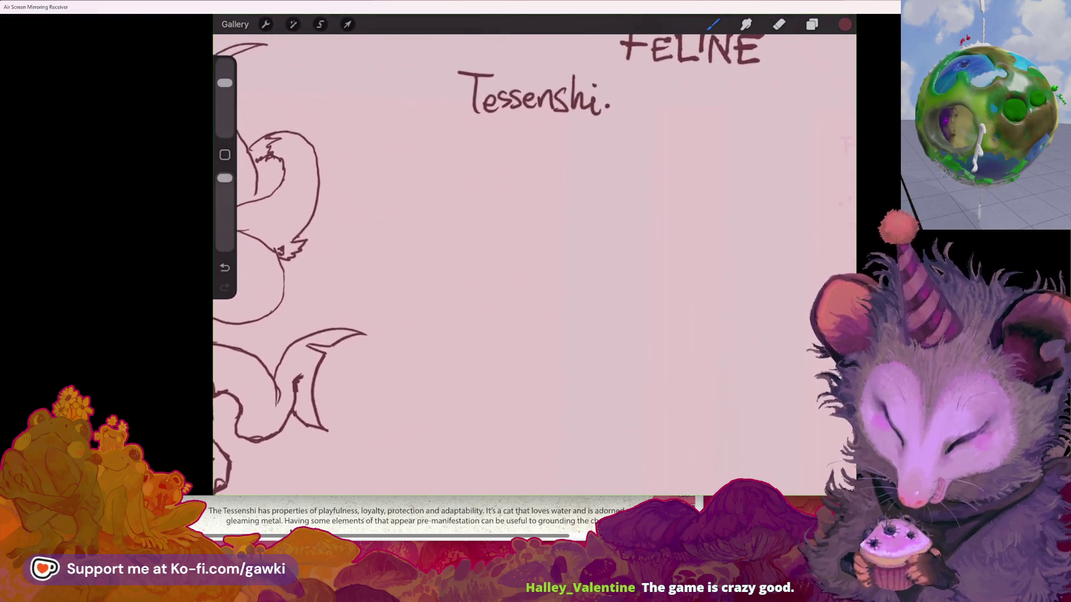
scroll(535, 259, "down", 1)
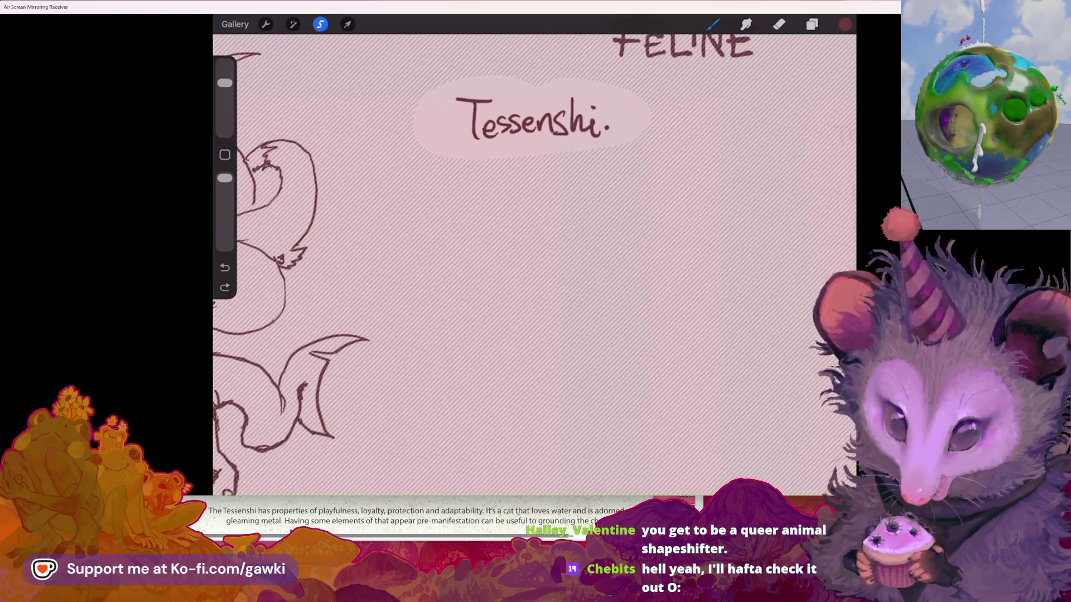
Step: Pan the canvas around the Tessenshi label and the empty FELINE section beneath it
scroll(600, 111, "down", 3)
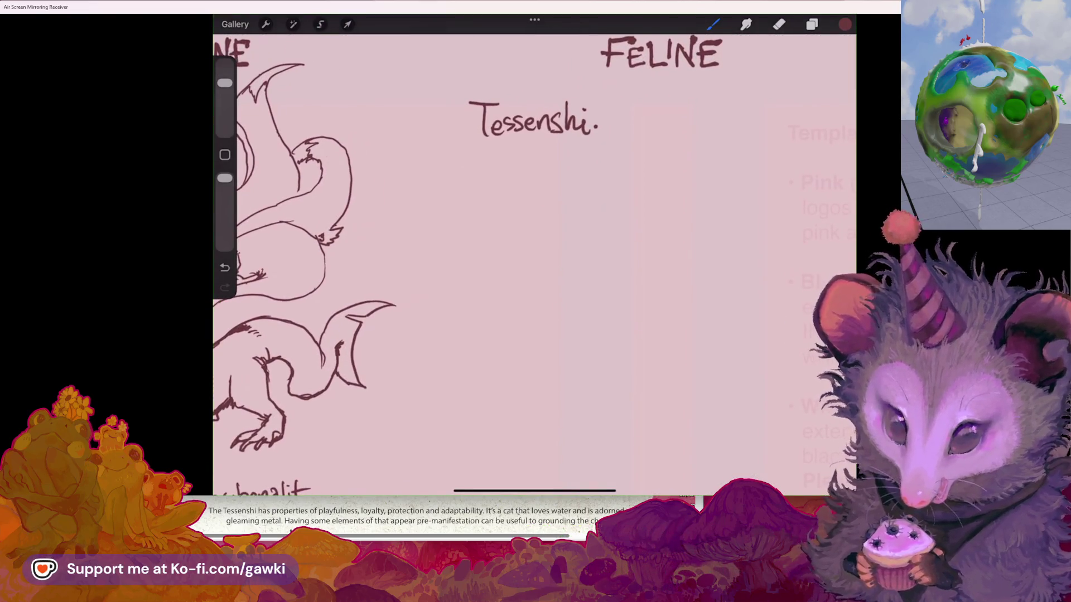
scroll(534, 262, "left", 2)
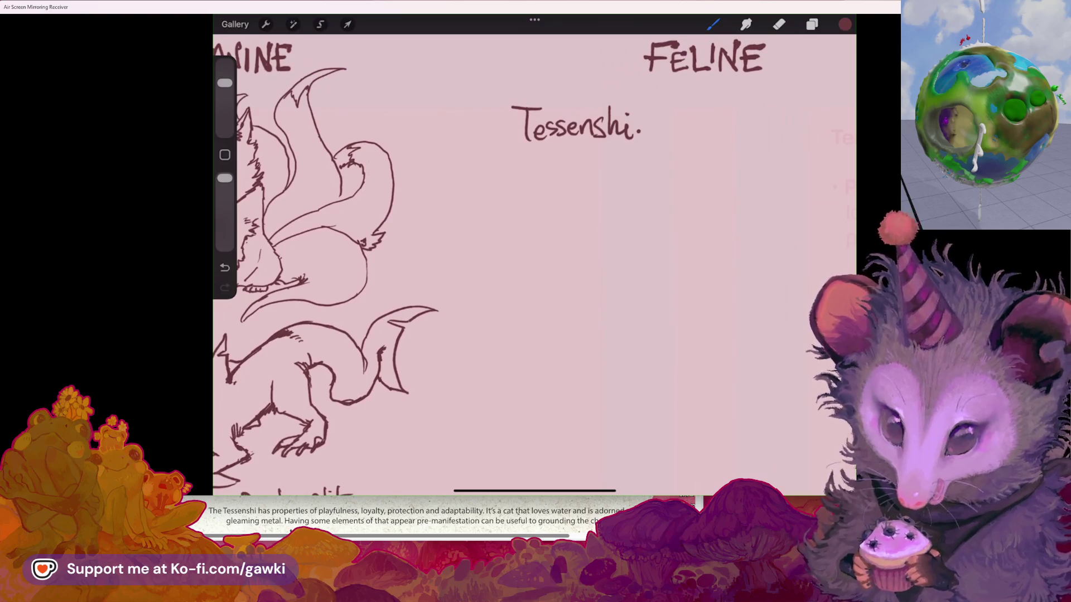
scroll(534, 262, "right", 1)
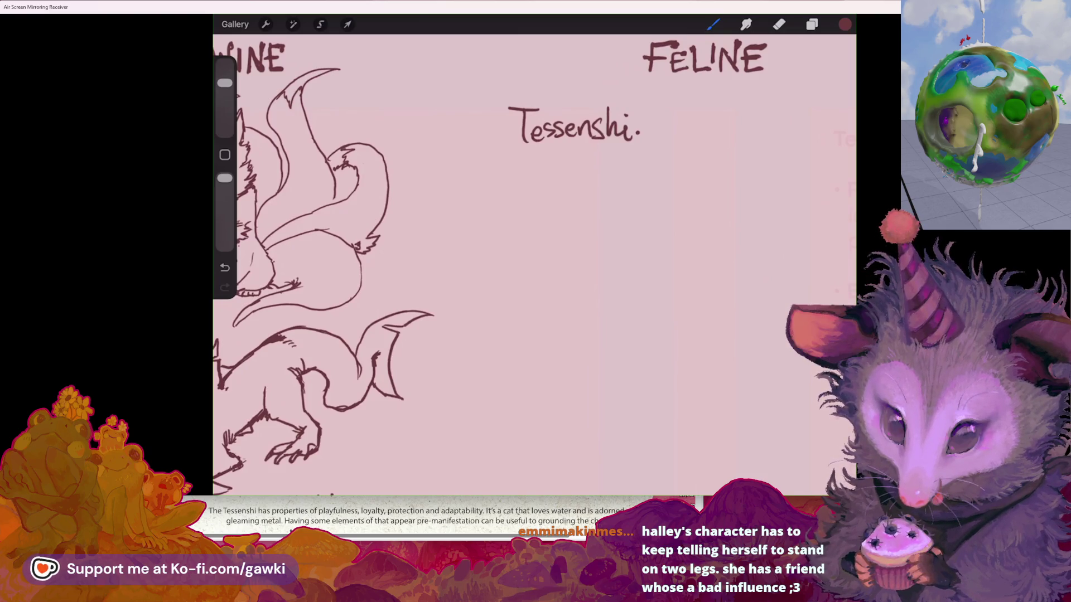
scroll(534, 265, "up", 2)
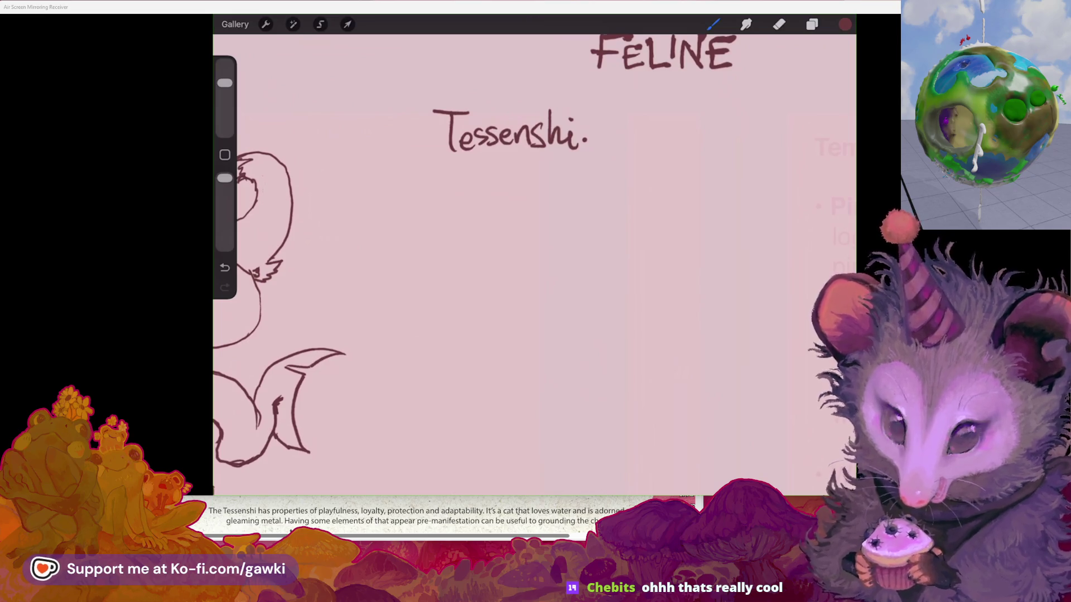
mouse_move(473, 469)
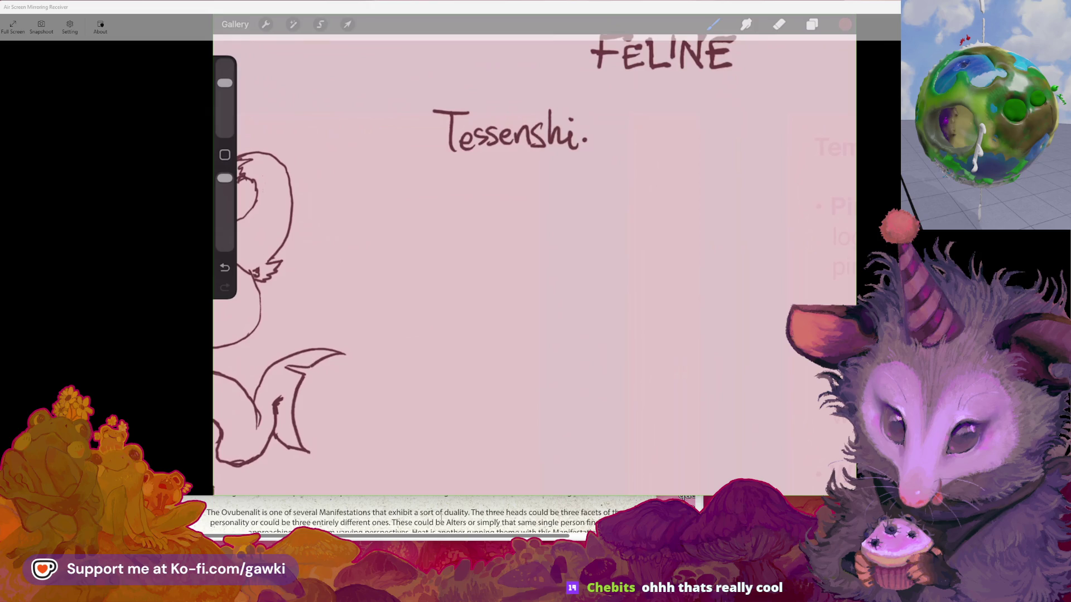
Step: Bring the PDF forward, make it taller, and adjust the text zoom
left_click(441, 517)
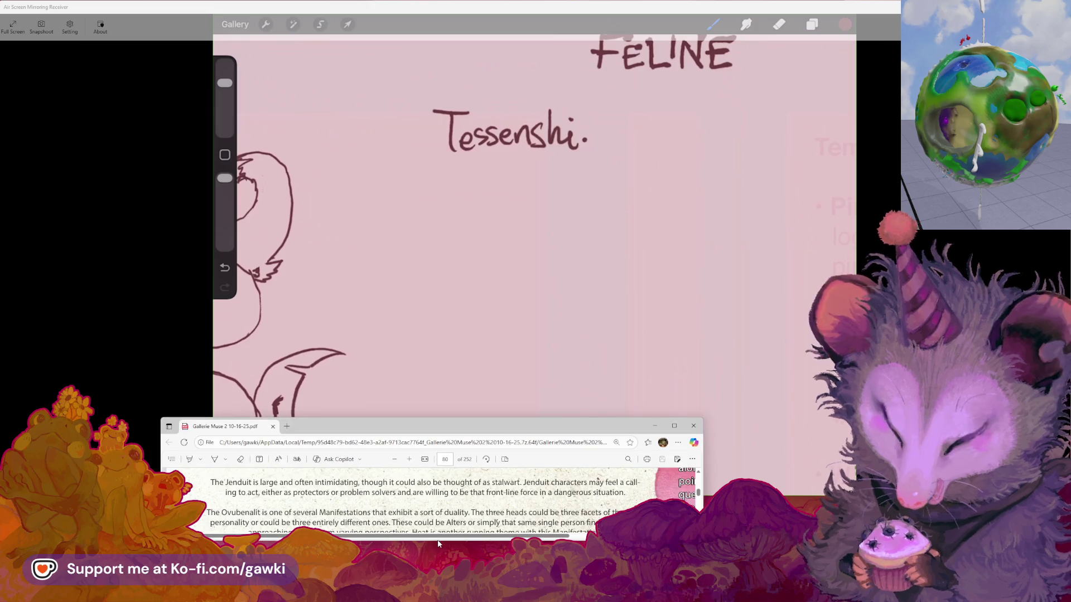
left_click_drag(437, 540, 437, 574)
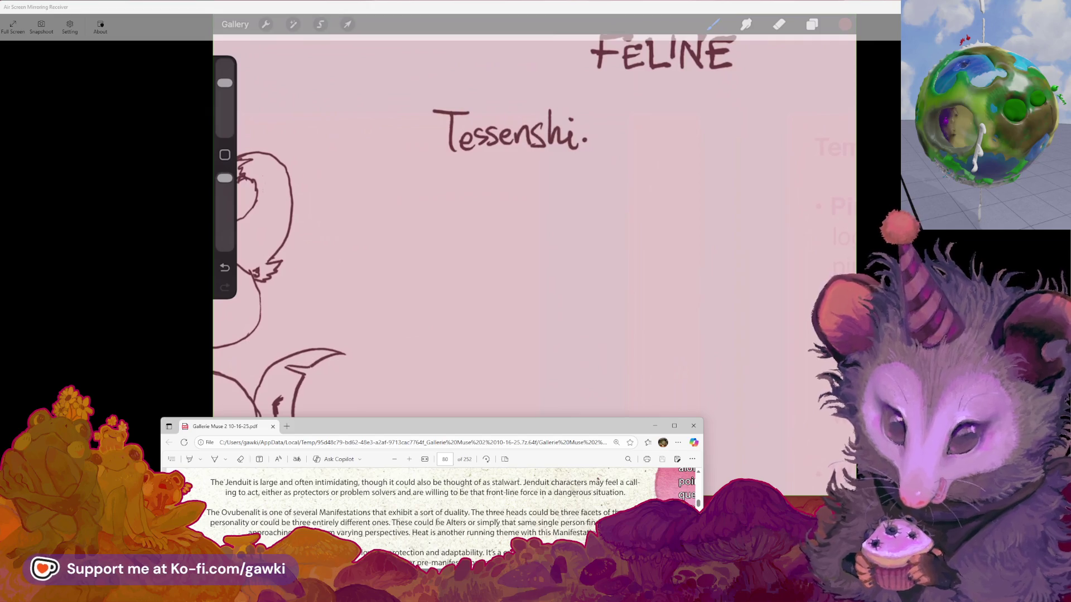
scroll(444, 524, "down", 3)
scroll(417, 500, "up", 3)
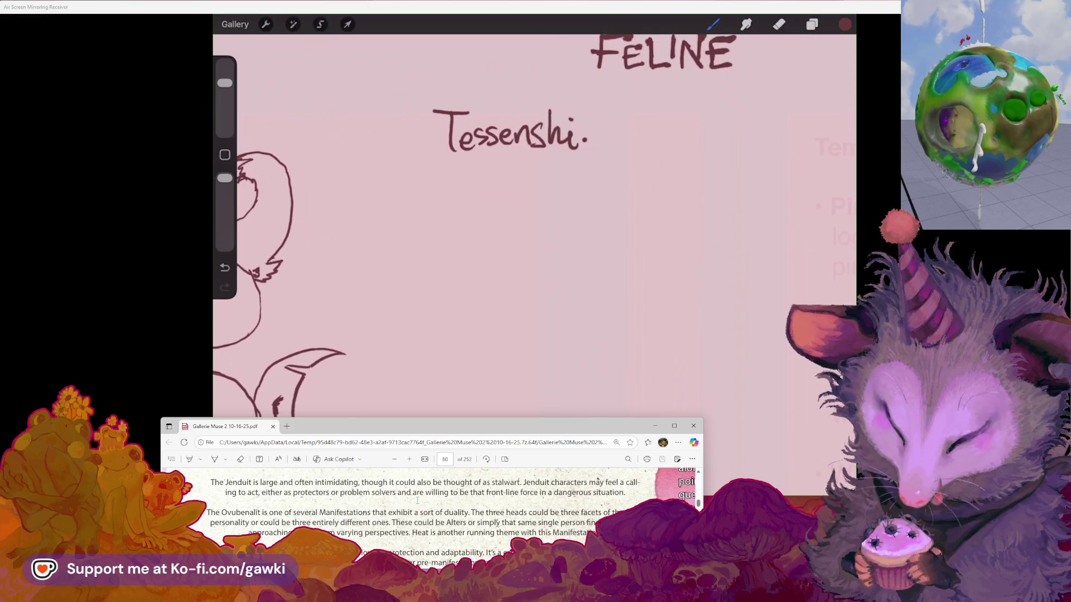
left_click(394, 459)
left_click(394, 459)
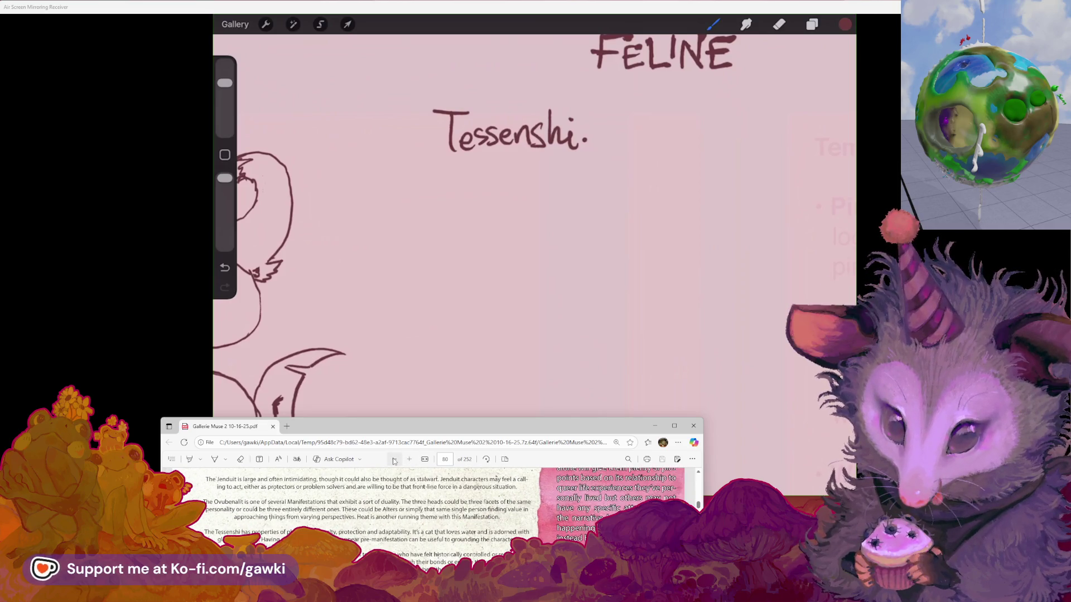
left_click(394, 460)
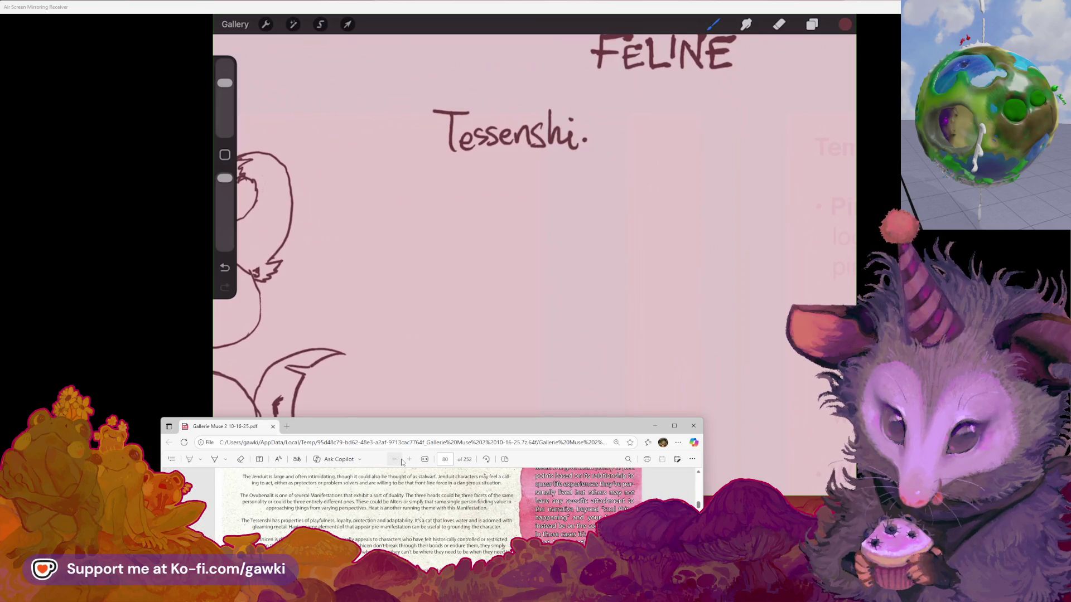
left_click(409, 460)
left_click(409, 460)
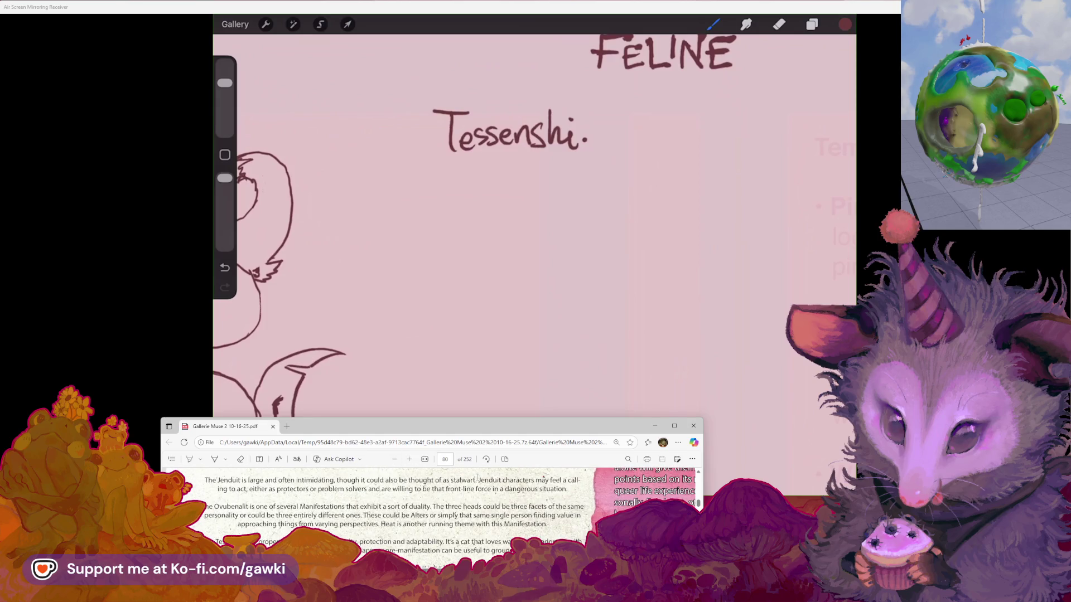
Step: Search the rulebook PDF for 'tessen'
key("ctrl+f")
type("t")
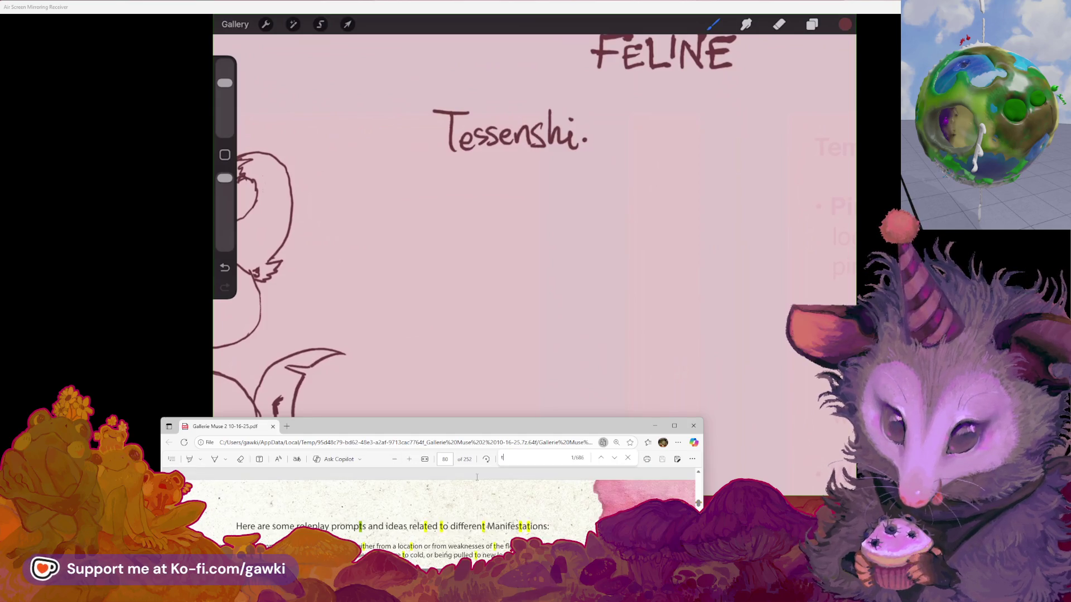
scroll(400, 520, "down", 5)
scroll(400, 520, "down", 3)
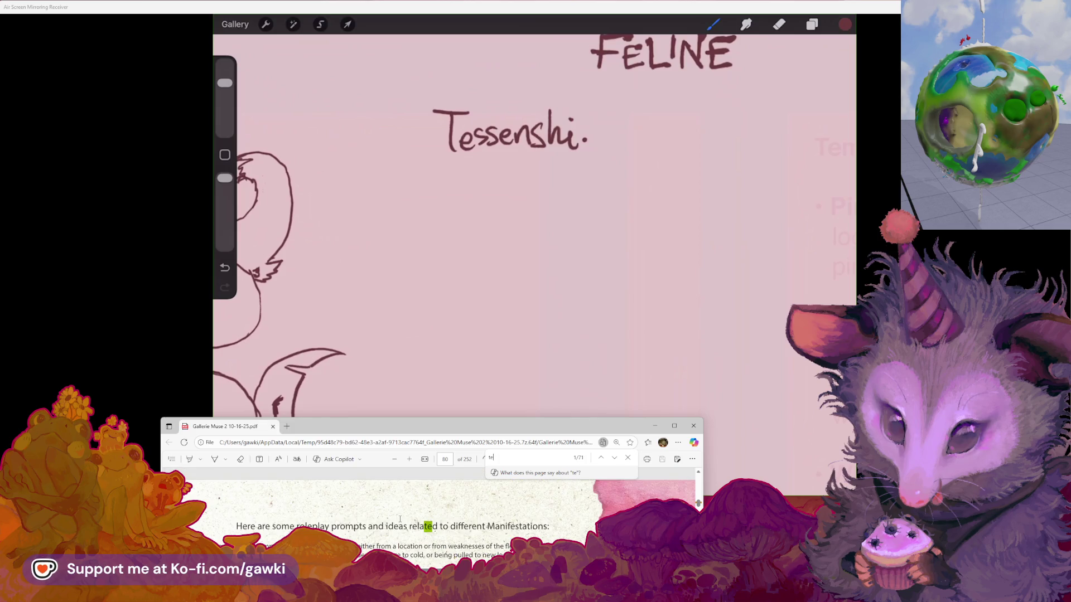
type("a")
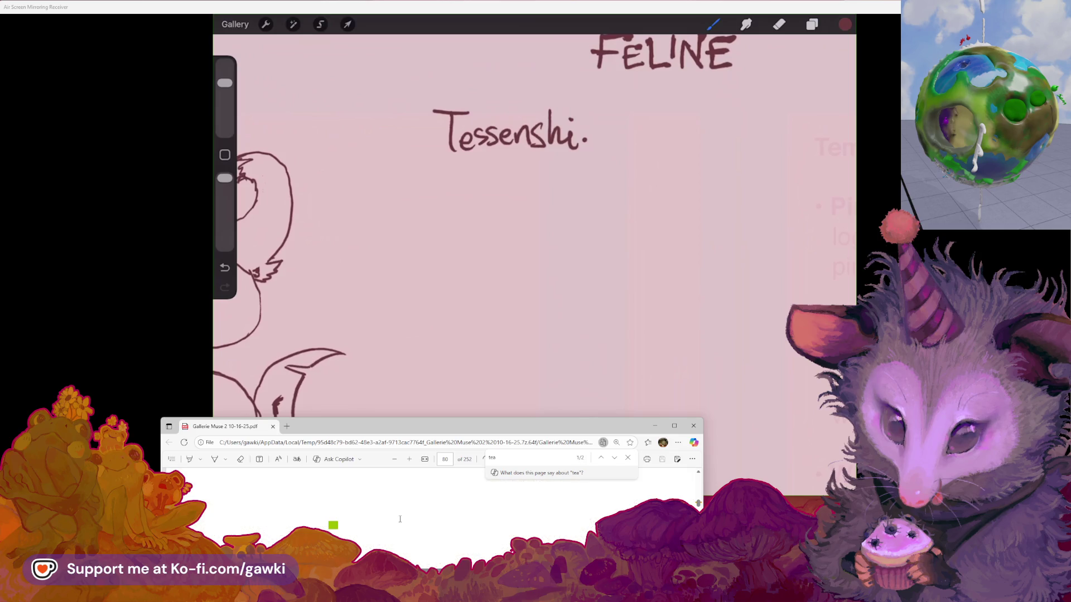
key("BackSpace")
type("ssen")
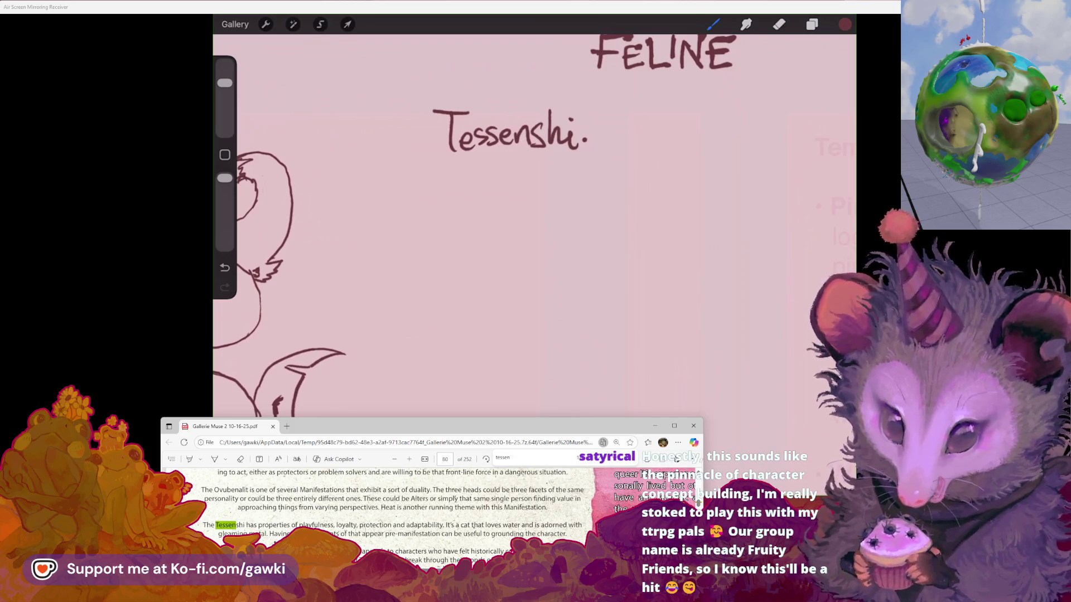
Step: Step forward through the 'tessen' matches past page 108
left_click(616, 461)
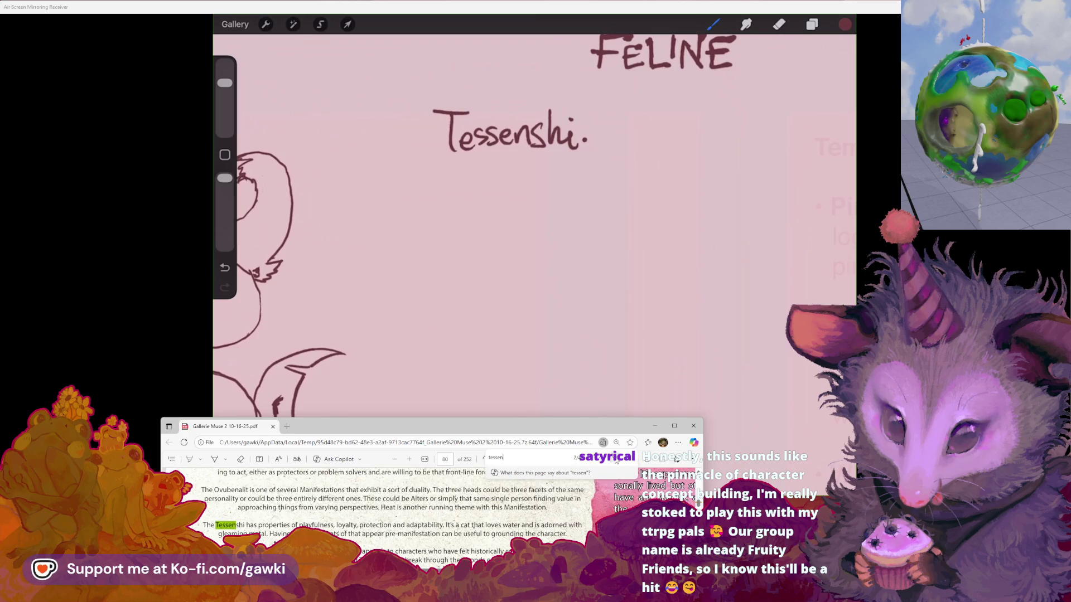
left_click(608, 463)
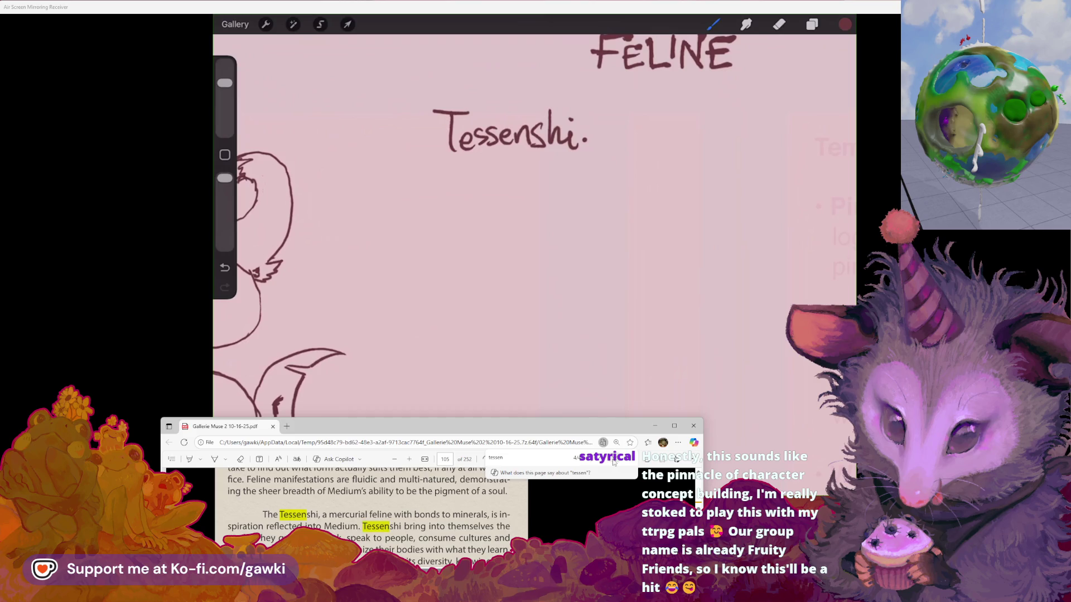
left_click(613, 462)
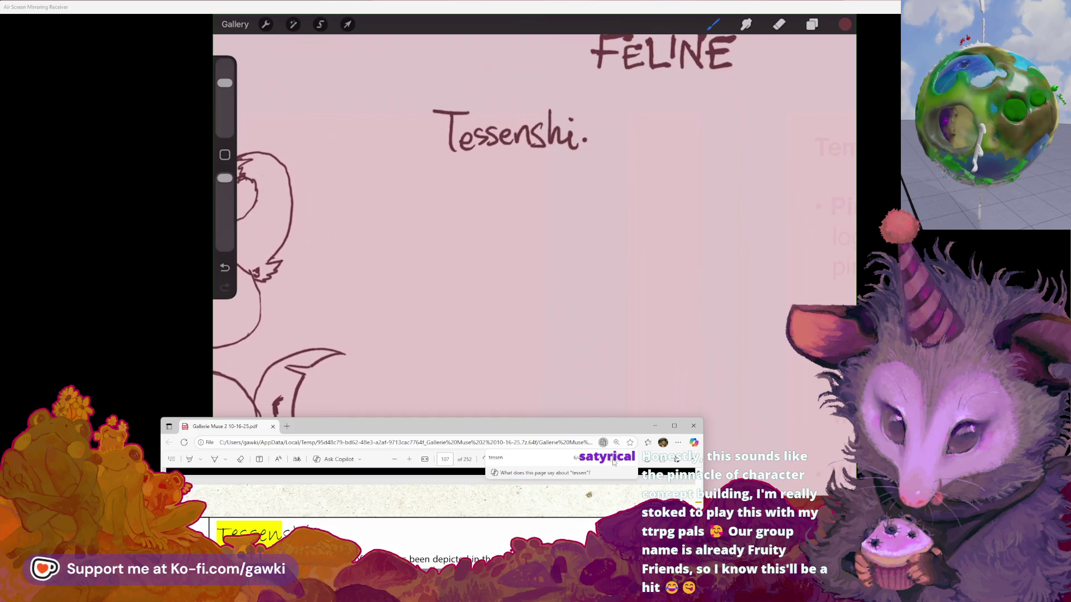
left_click(613, 461)
left_click(613, 462)
left_click(613, 461)
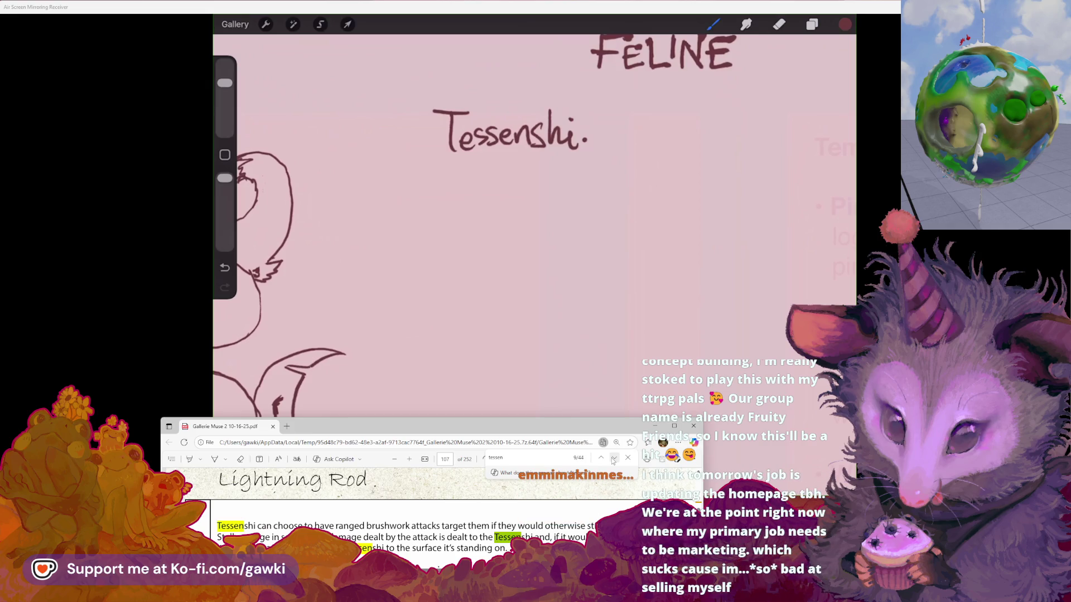
left_click(614, 462)
left_click(614, 462)
left_click(614, 462)
left_click(614, 462)
left_click(613, 461)
left_click(613, 460)
left_click(614, 460)
left_click(613, 461)
left_click(613, 461)
left_click(614, 461)
left_click(613, 461)
left_click(613, 461)
left_click(613, 461)
left_click(614, 461)
left_click(613, 461)
left_click(613, 461)
left_click(614, 461)
left_click(613, 461)
left_click(613, 460)
left_click(613, 461)
left_click(613, 460)
left_click(613, 461)
left_click(613, 461)
left_click(614, 460)
Step: Step back to the tail-abilities match on page 108 and enlarge the PDF window
left_click(602, 459)
left_click(602, 459)
left_click(602, 459)
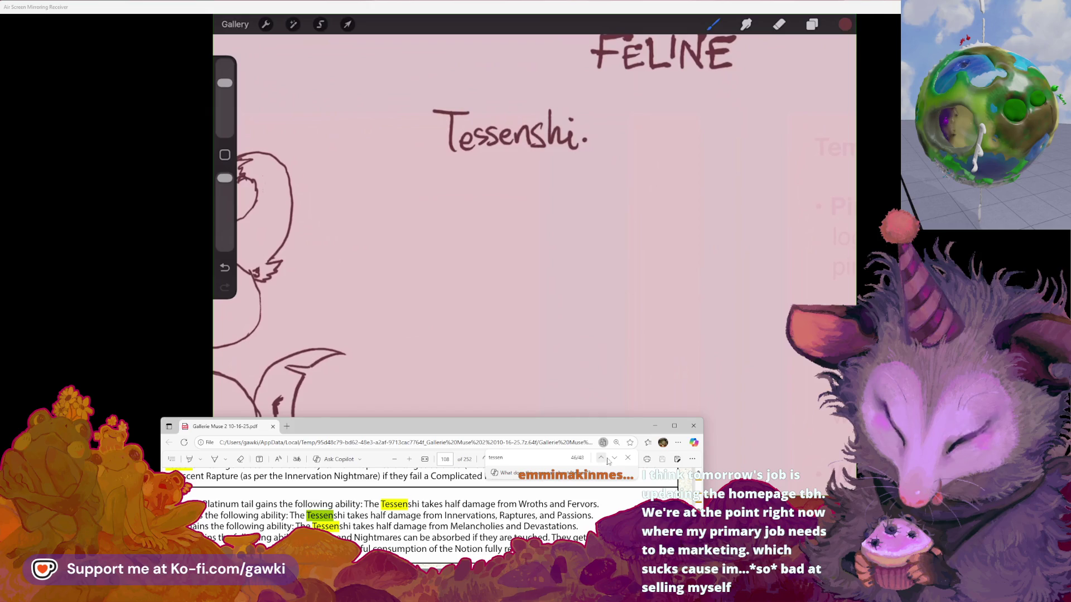
mouse_move(575, 414)
left_click_drag(576, 417, 575, 167)
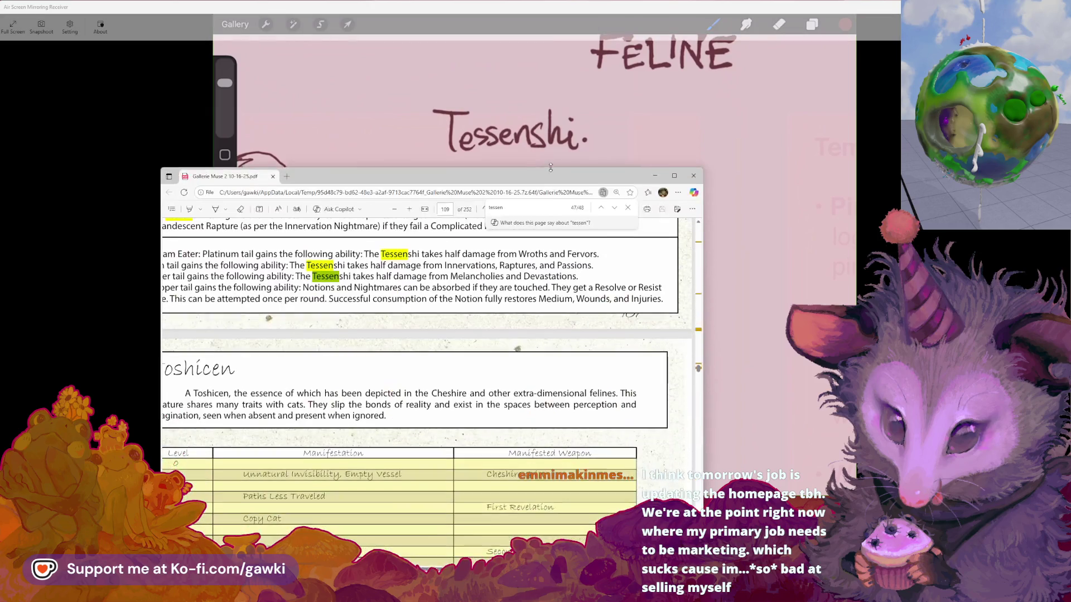
Step: Jump to the Check Properties section from the PDF's table of contents and close the Tessen search
scroll(412, 273, "left", 2)
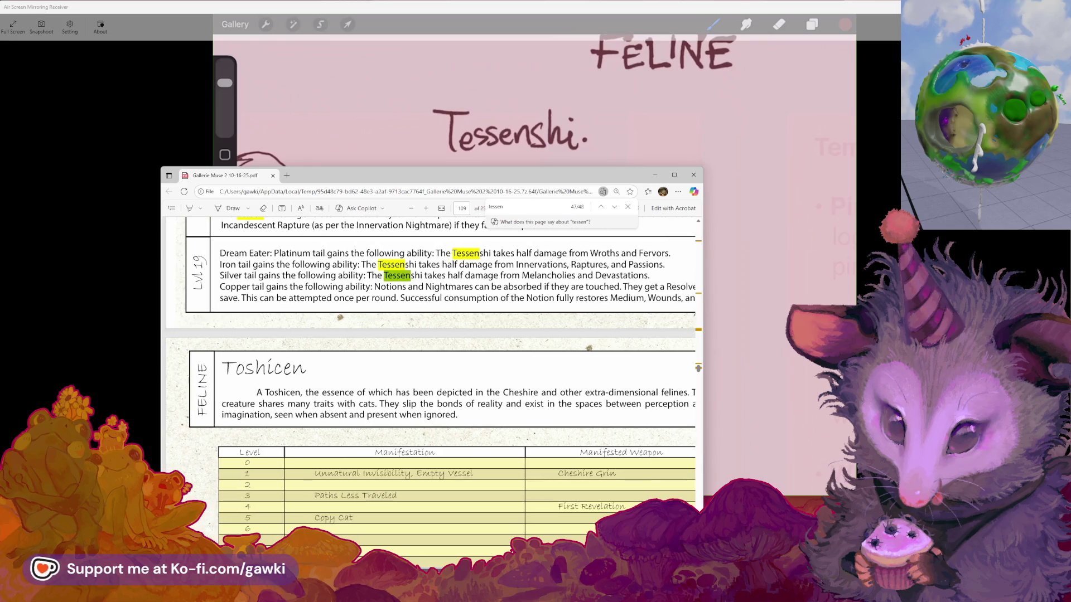
left_click(171, 208)
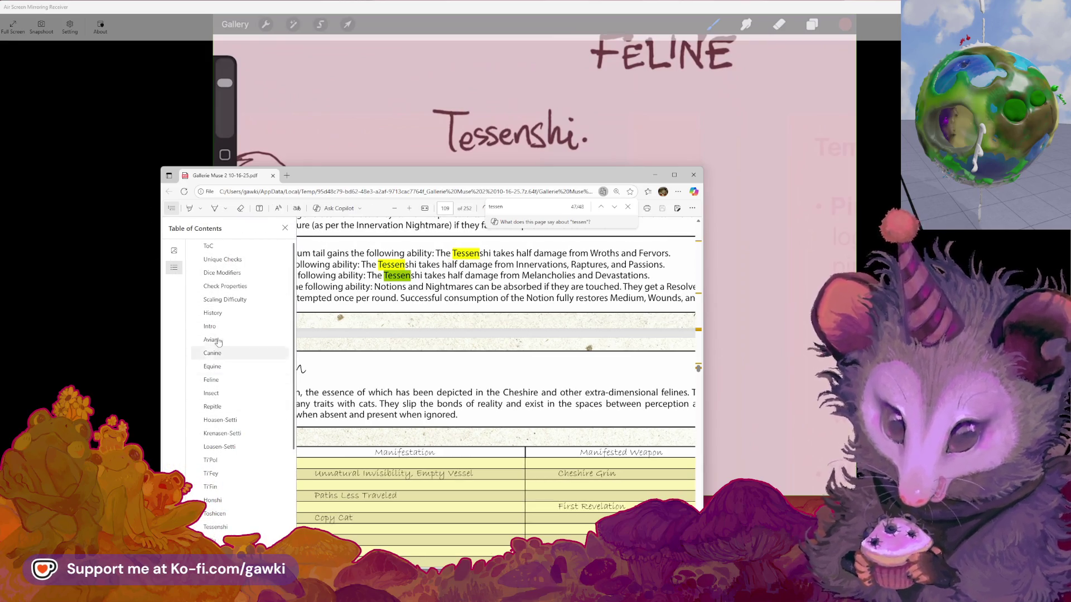
left_click(236, 285)
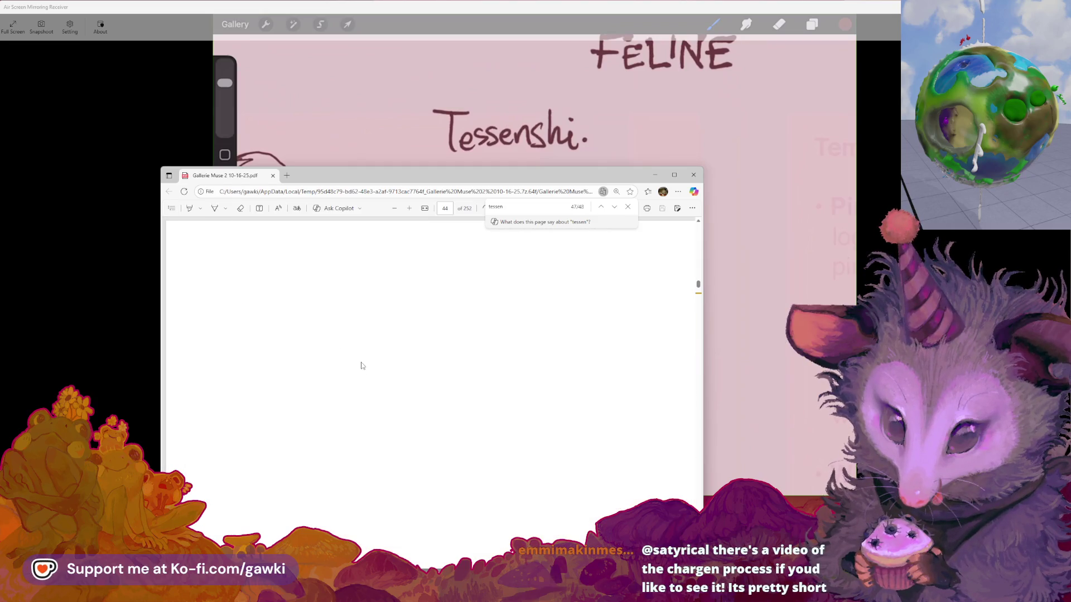
left_click(615, 237)
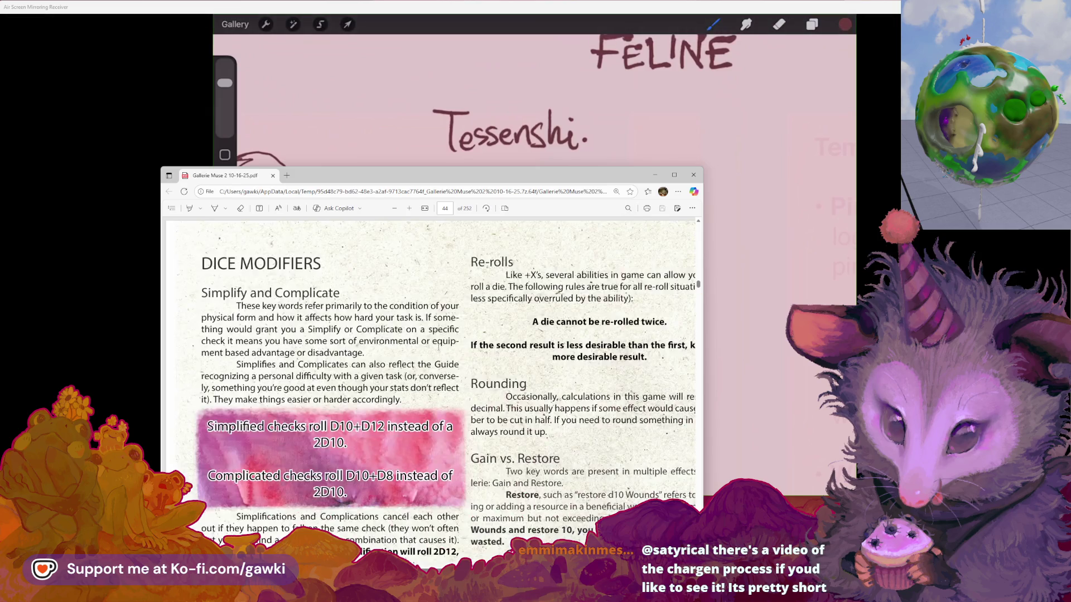
Step: Scroll through the dice rules and character creation pages, then return to page 1
scroll(466, 380, "down", 10)
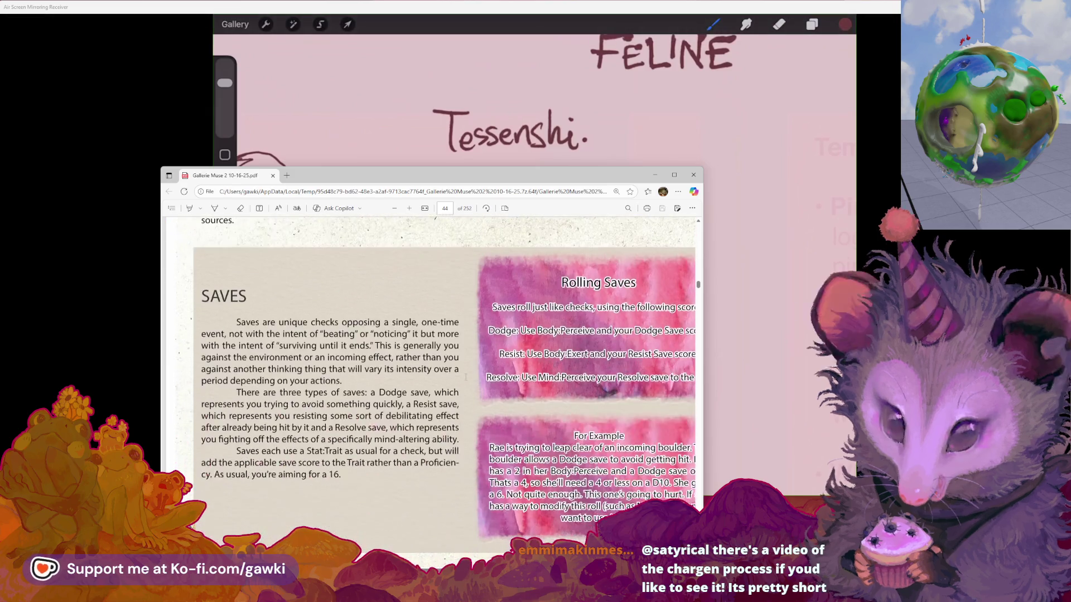
scroll(466, 377, "down", 10)
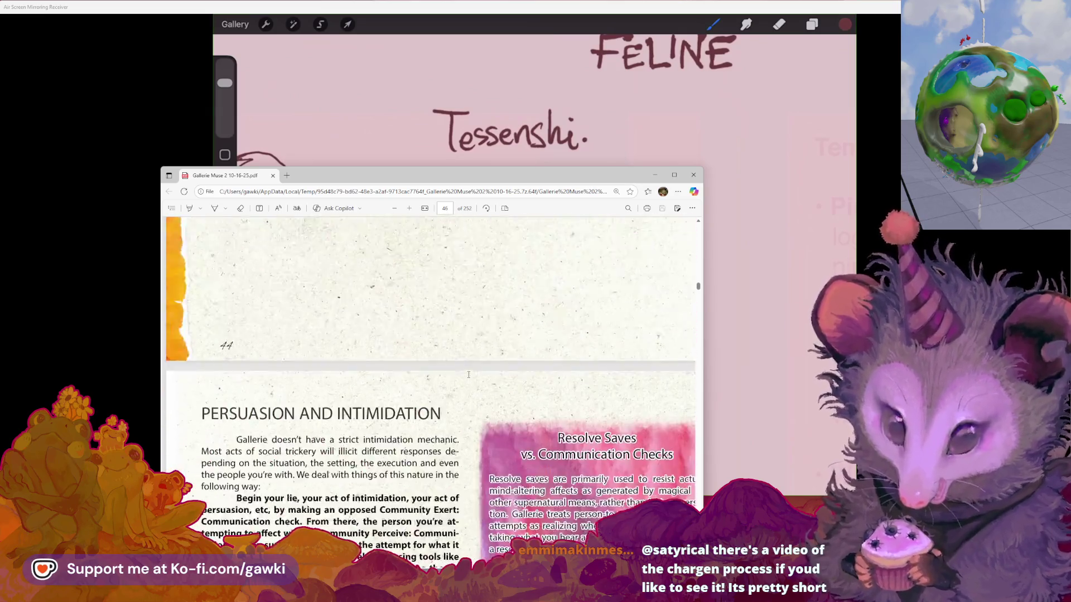
scroll(468, 375, "down", 10)
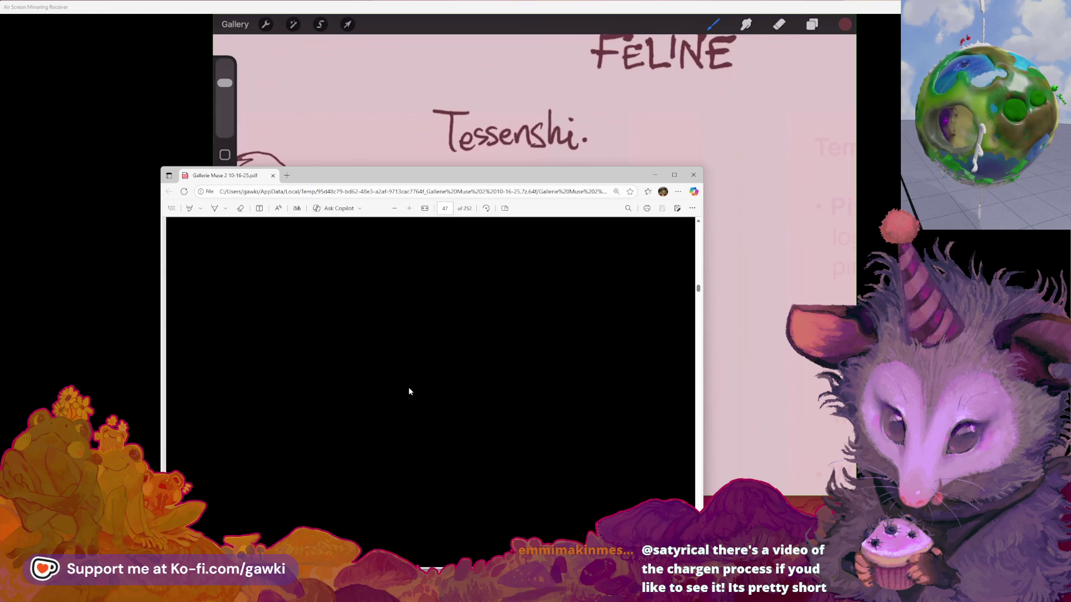
scroll(408, 390, "up", 10)
scroll(409, 391, "down", 10)
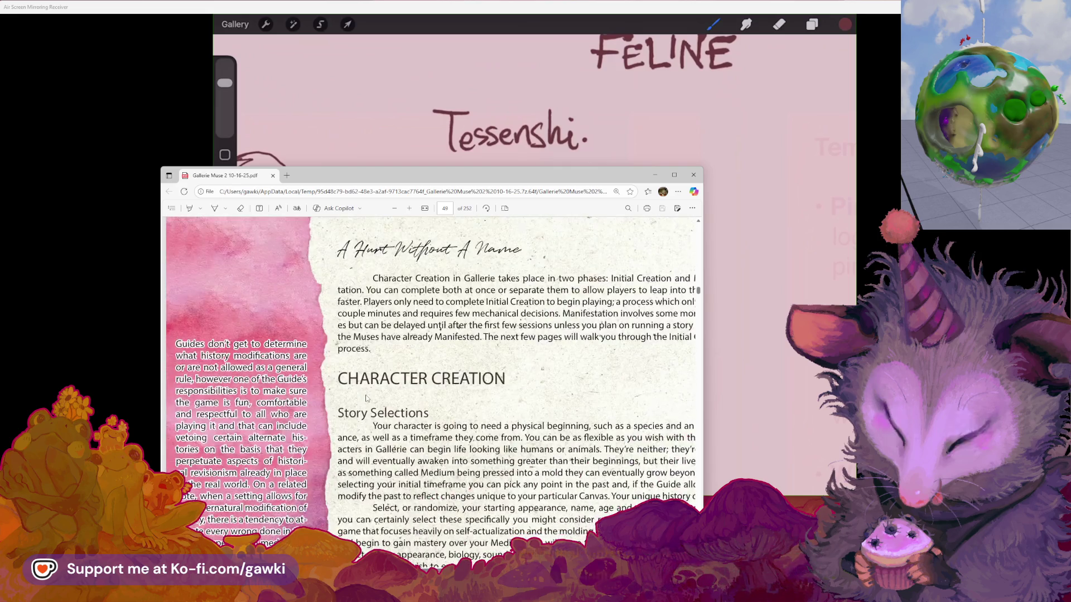
scroll(366, 398, "down", 10)
scroll(365, 398, "down", 15)
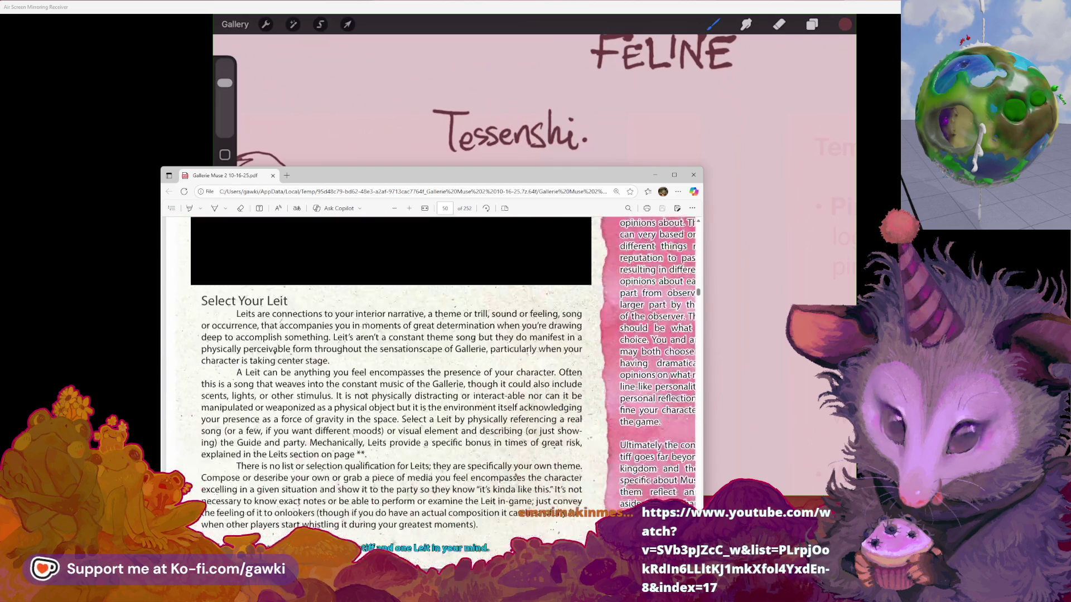
scroll(335, 407, "down", 15)
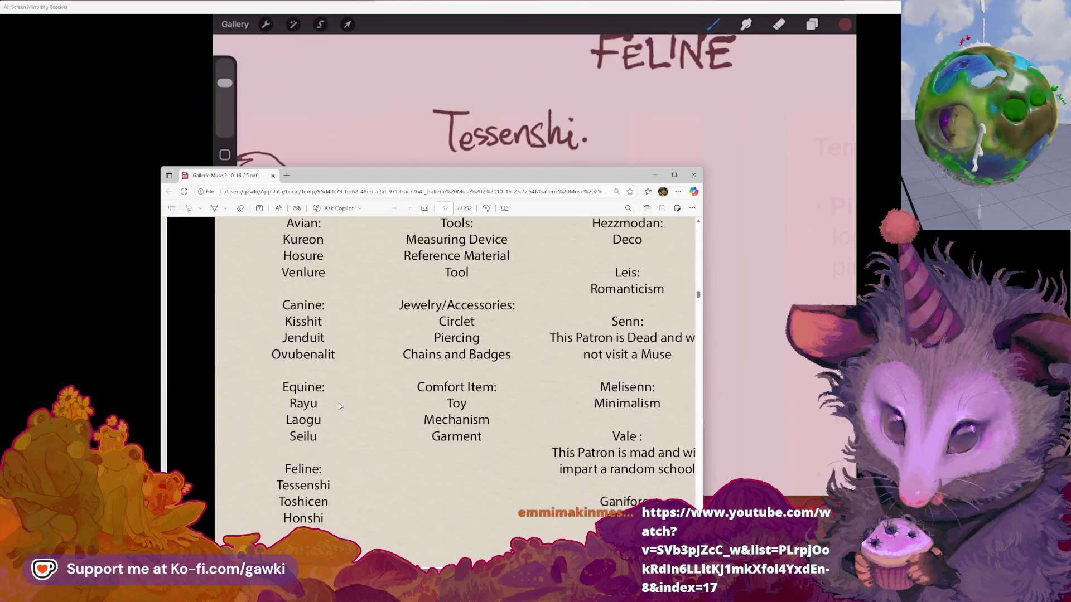
scroll(334, 408, "down", 15)
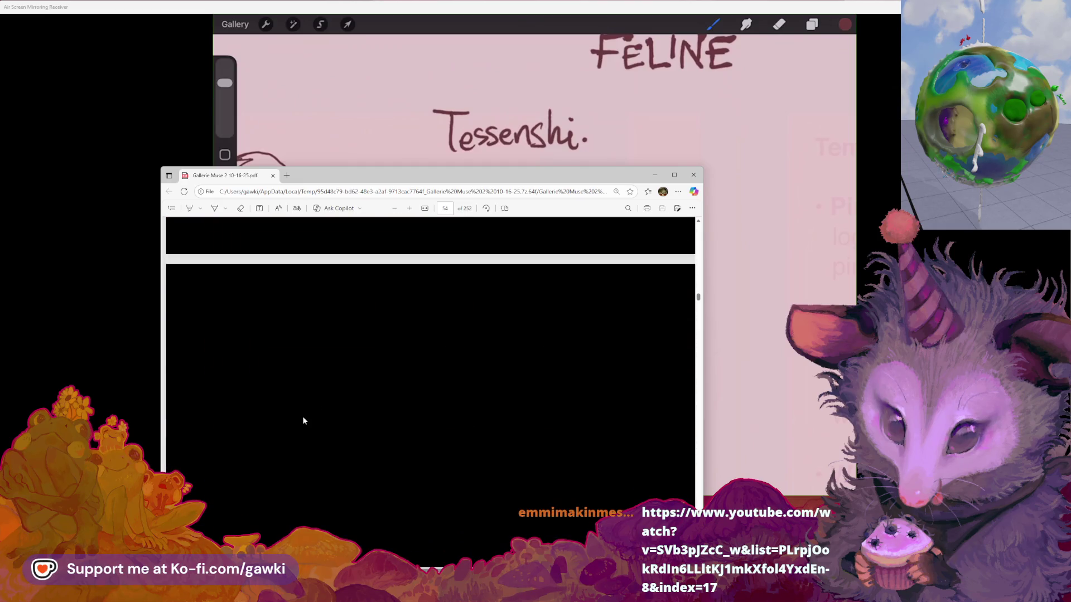
scroll(301, 422, "down", 15)
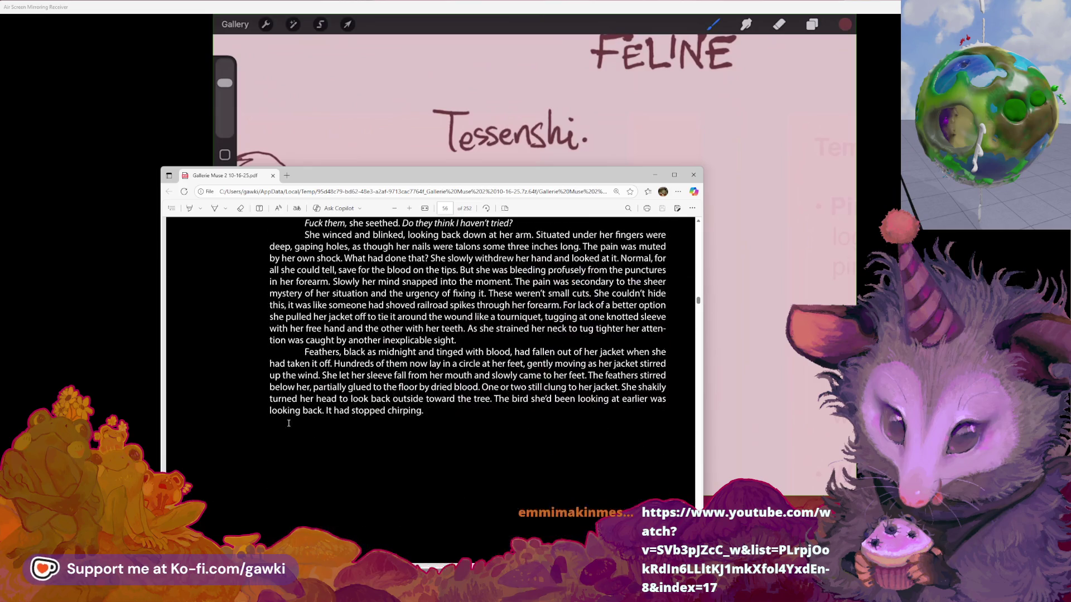
scroll(229, 446, "down", 15)
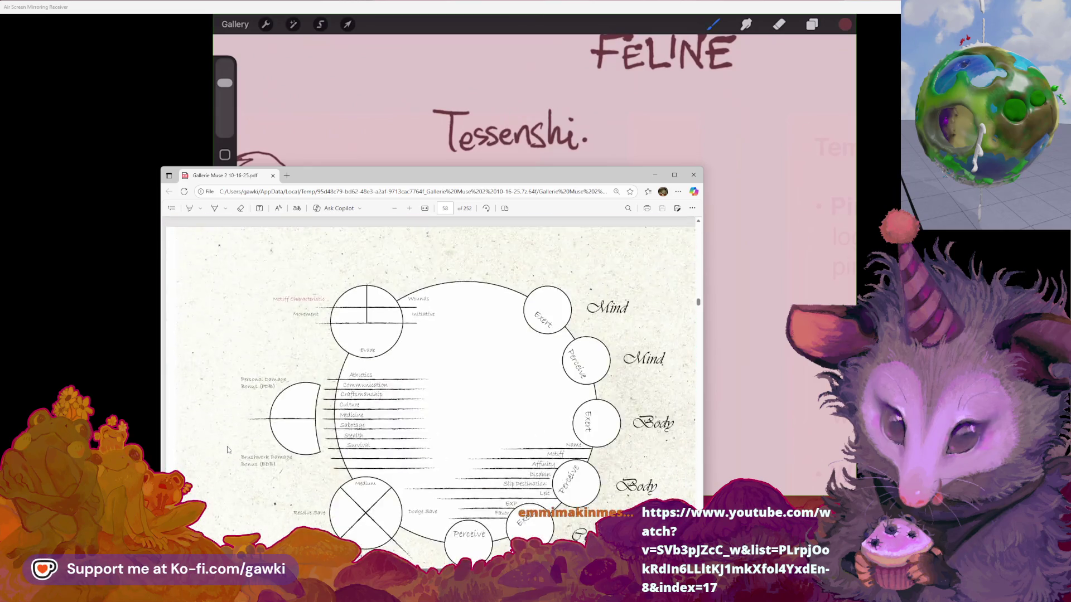
scroll(223, 446, "down", 3)
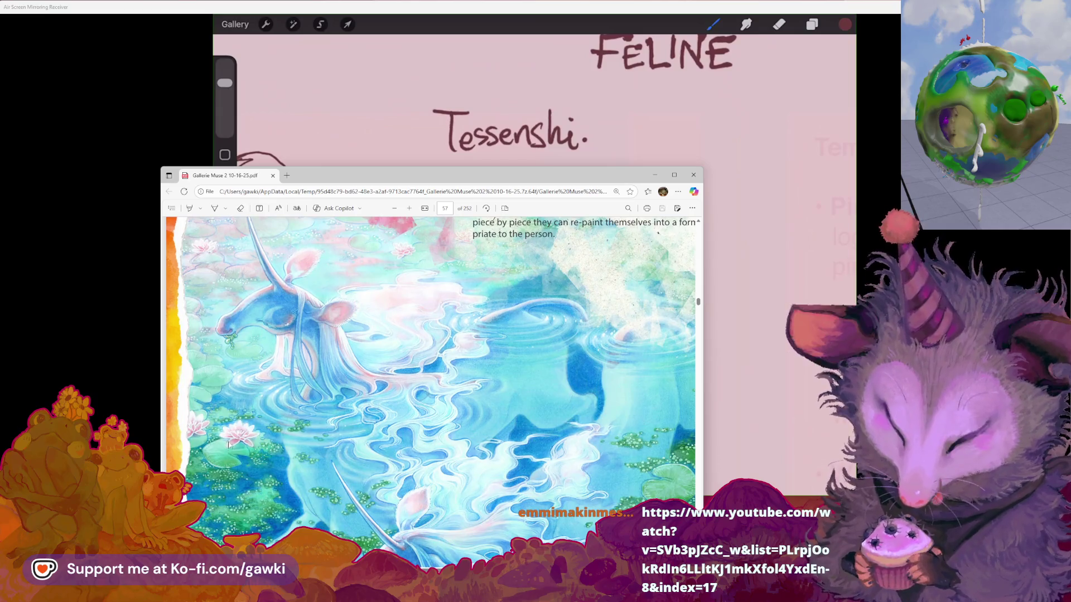
scroll(437, 377, "down", 5)
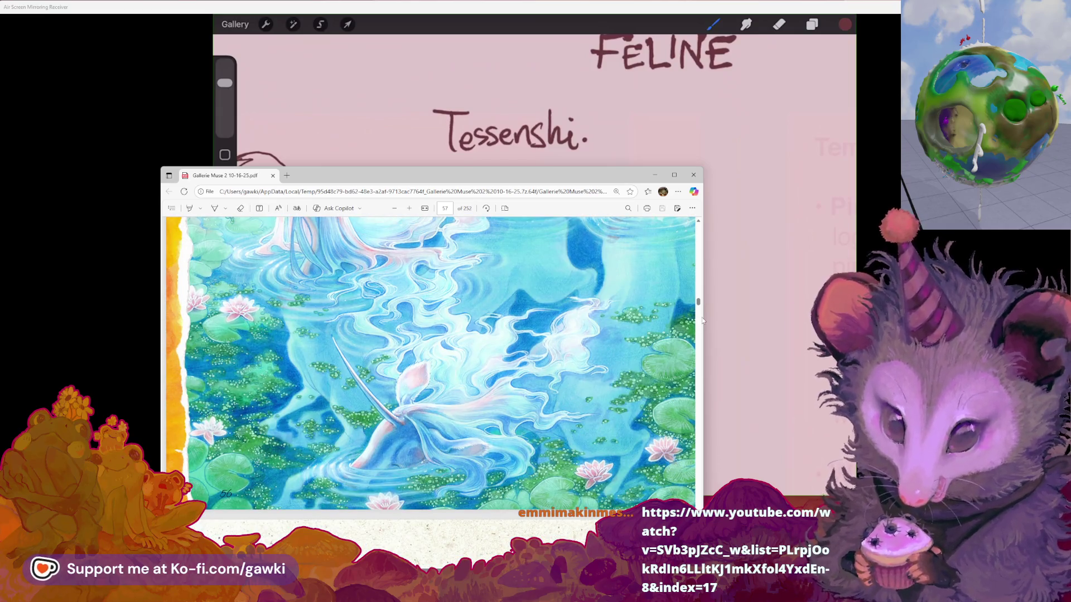
left_click_drag(699, 305, 706, 227)
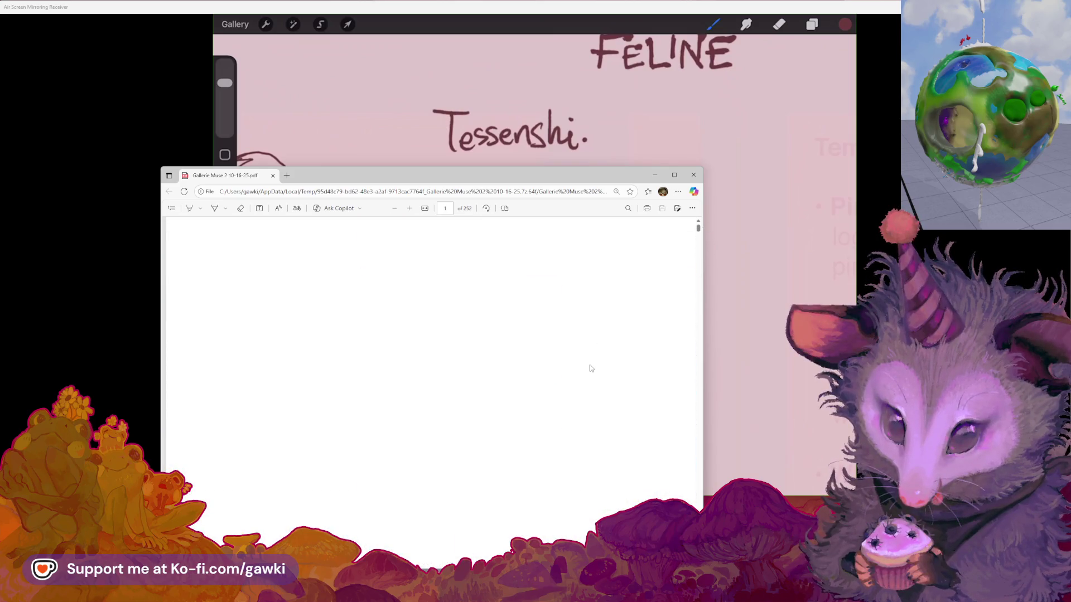
Step: Copy an artist's name from the rulebook's credits page
scroll(593, 365, "down", 5)
scroll(546, 379, "down", 20)
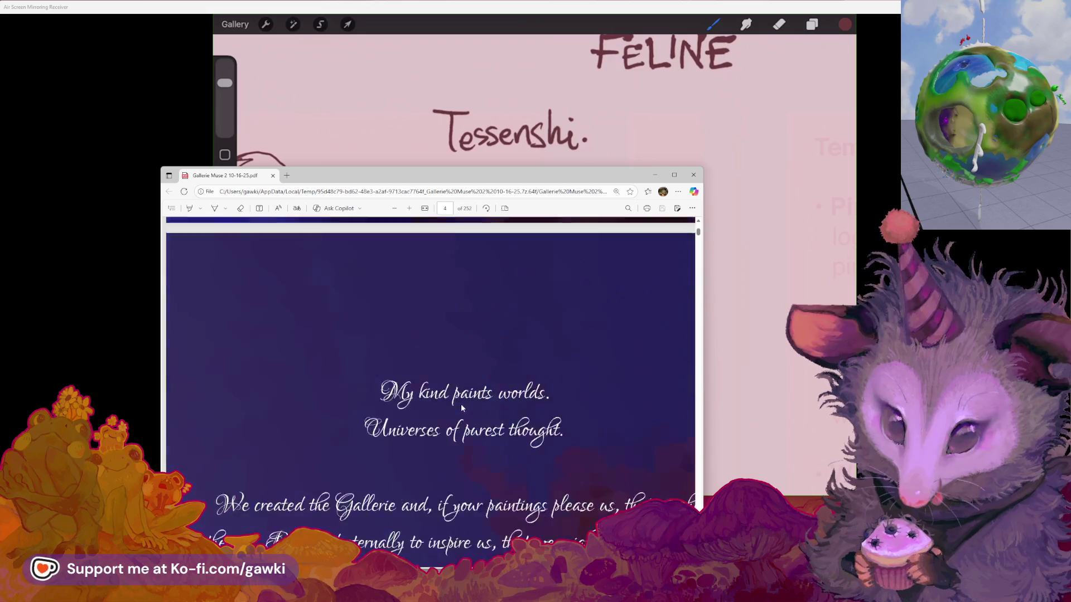
scroll(365, 430, "down", 20)
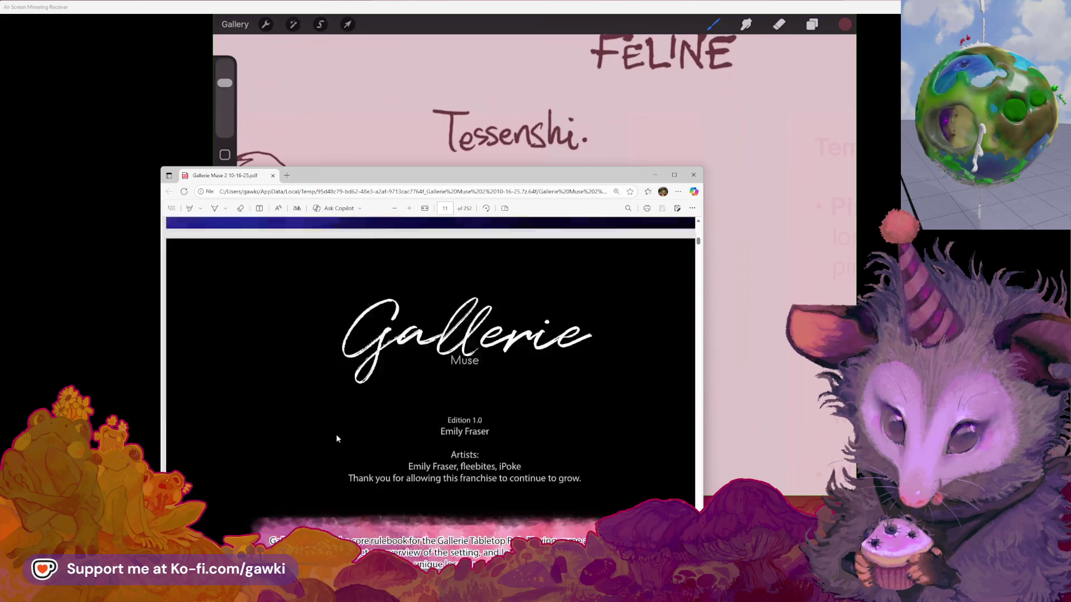
scroll(335, 434, "up", 10)
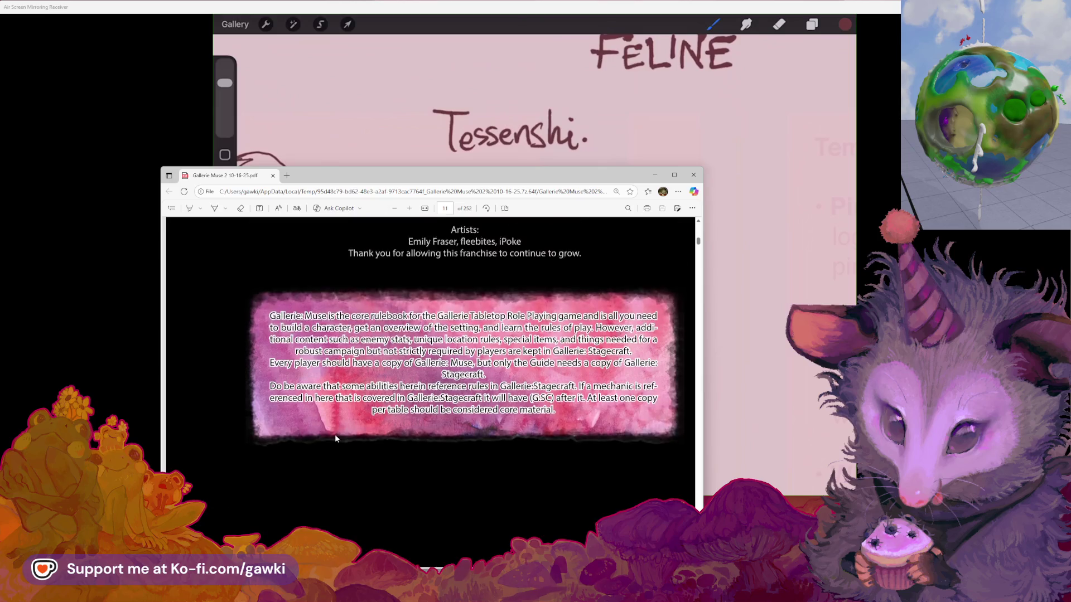
left_click_drag(460, 376, 493, 376)
left_click(508, 377)
left_click(536, 310)
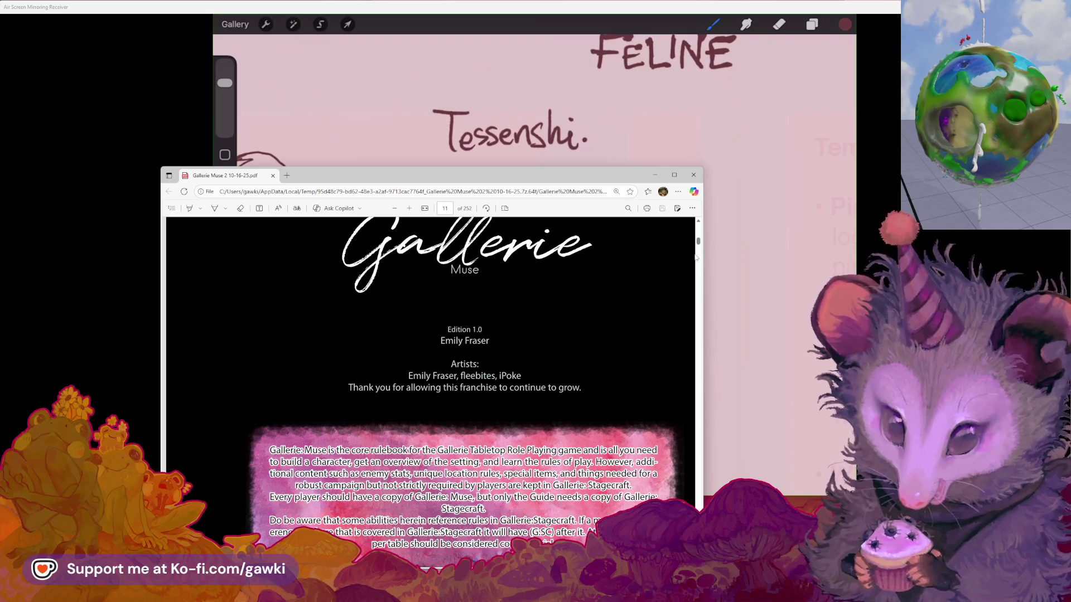
Step: Move down to the equine abilities pages and search the PDF for 'tessen'
mouse_move(698, 244)
left_mouse_down()
mouse_move(699, 338)
mouse_move(698, 316)
left_mouse_up()
scroll(617, 357, "down", 5)
scroll(617, 358, "down", 5)
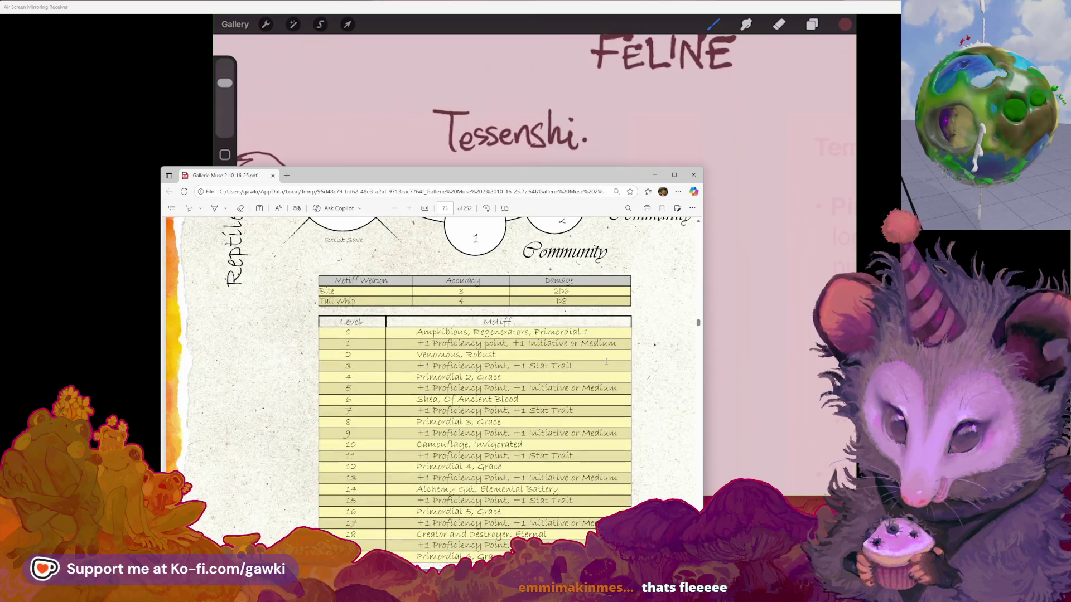
scroll(608, 360, "down", 3)
scroll(606, 362, "down", 5)
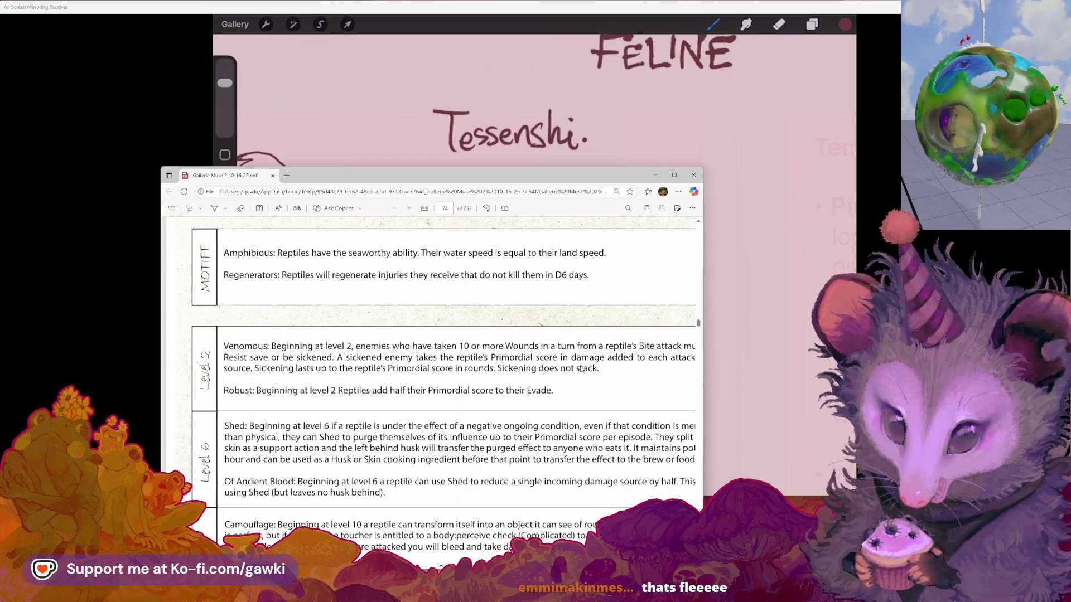
scroll(591, 368, "down", 5)
scroll(558, 373, "up", 15)
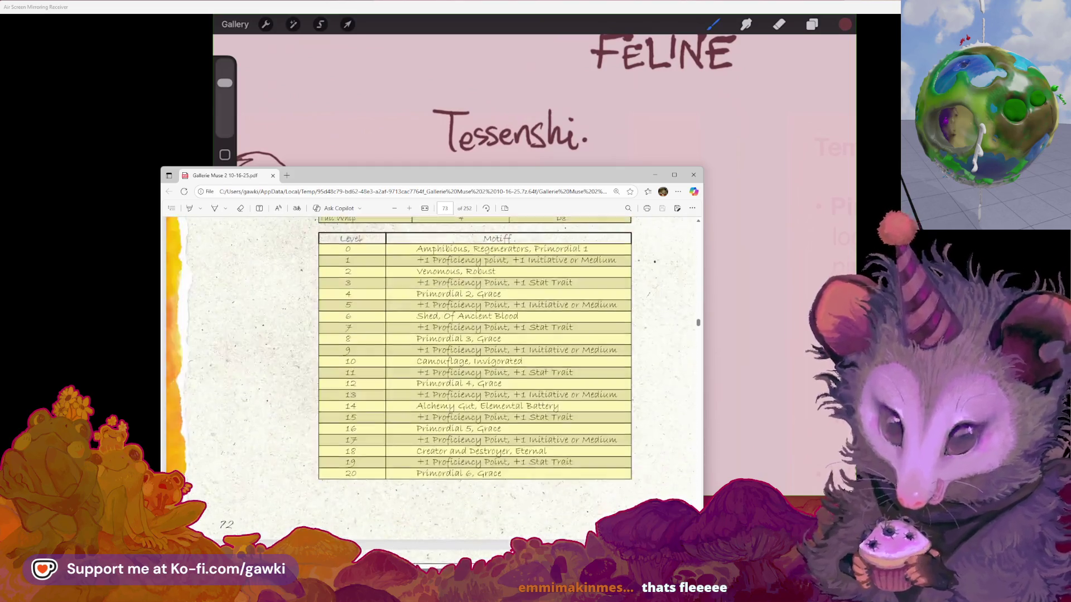
scroll(511, 379, "up", 15)
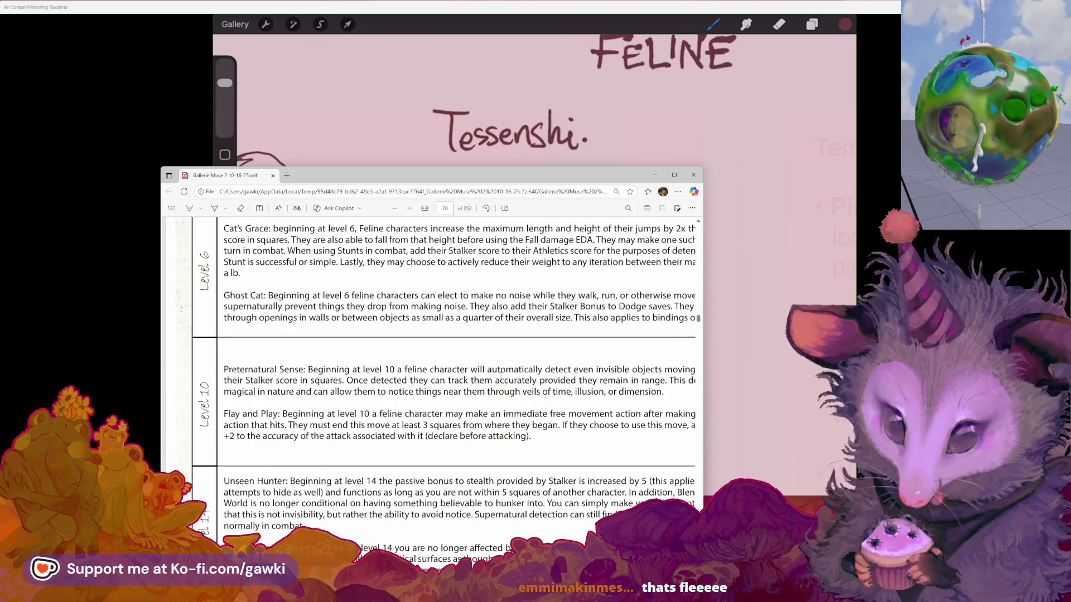
scroll(471, 382, "up", 10)
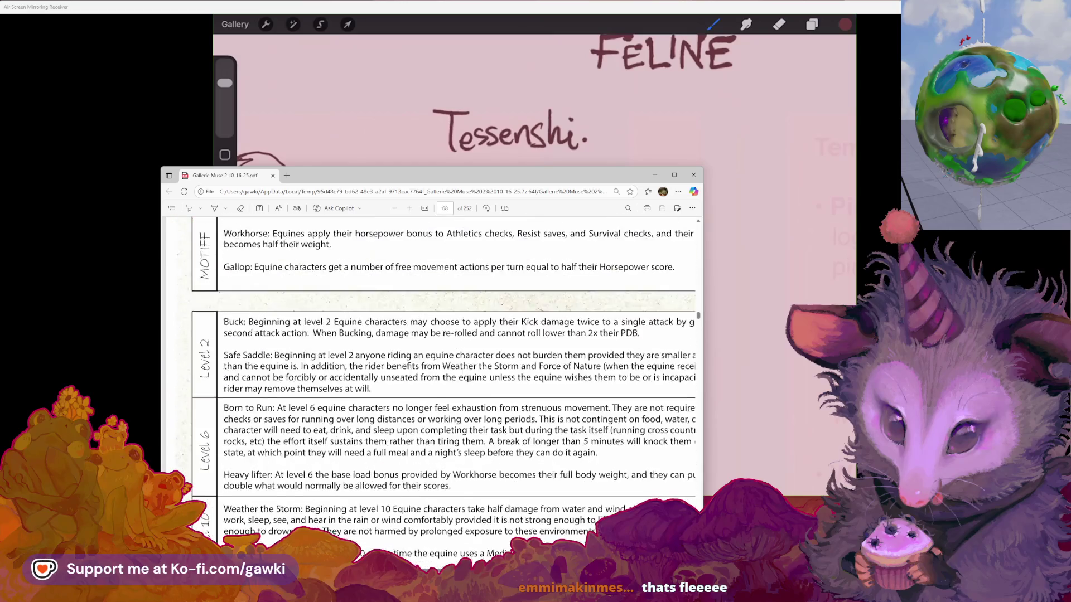
key("ctrl+f")
type("tessen")
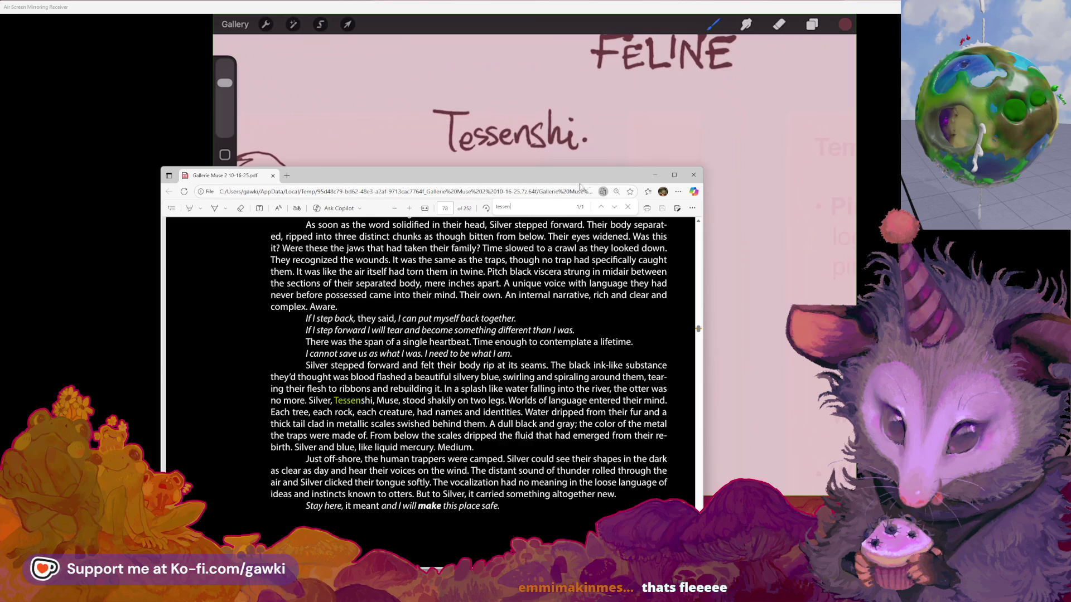
Step: Jump to the Tessenshi entry on page 79 and shift the PDF window lower and left
left_click(614, 208)
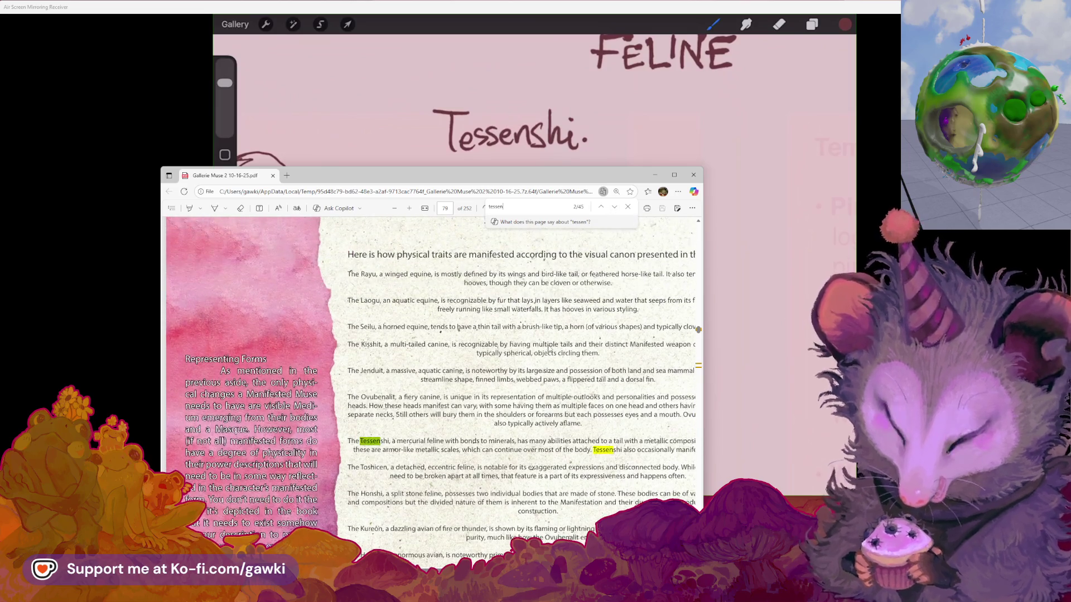
mouse_move(569, 182)
left_mouse_down()
mouse_move(511, 232)
mouse_move(514, 222)
left_mouse_up()
scroll(512, 410, "down", 10)
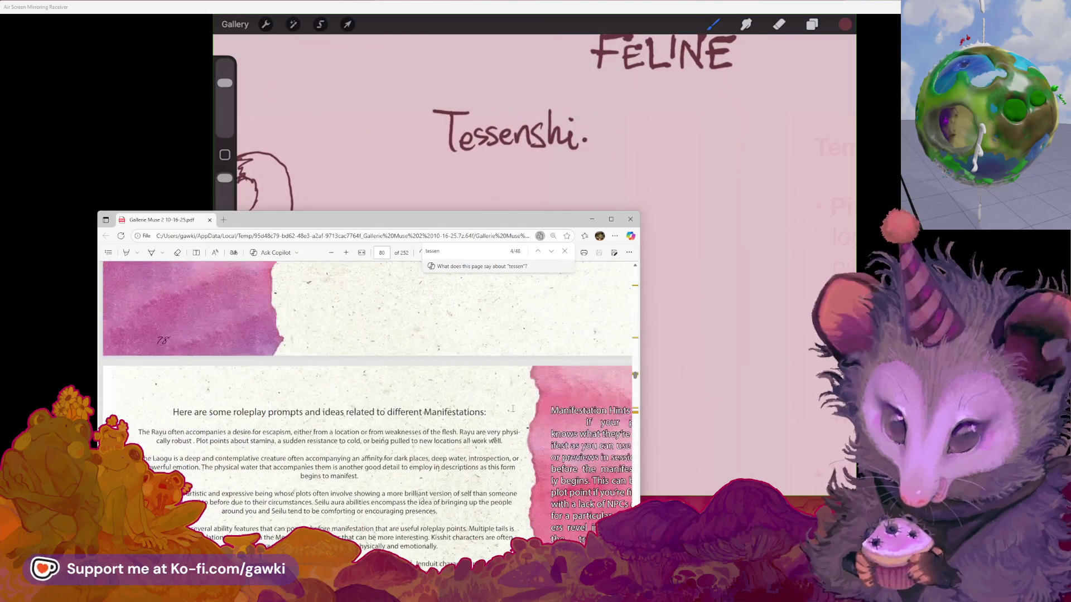
scroll(512, 408, "up", 10)
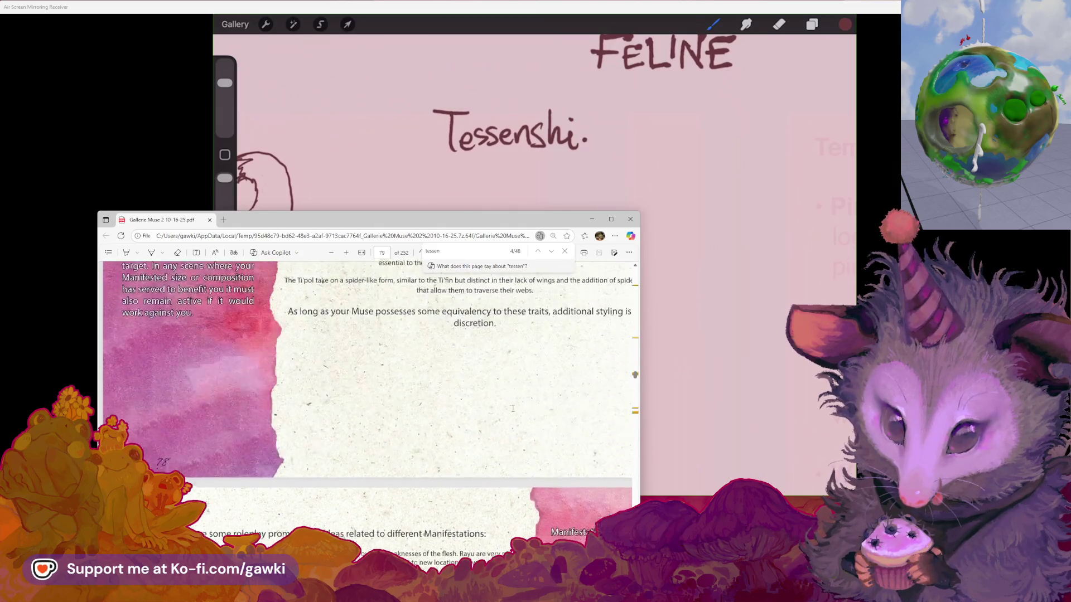
scroll(512, 410, "up", 10)
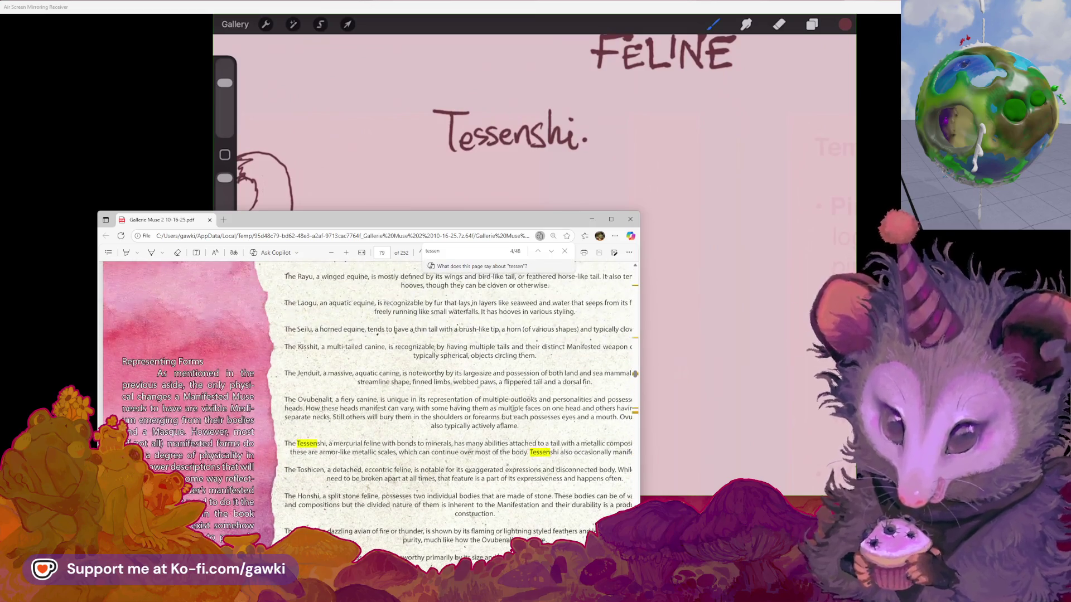
scroll(502, 459, "down", 1)
Step: Close the text search and lower the PDF window further to uncover the sketch
left_click(565, 251)
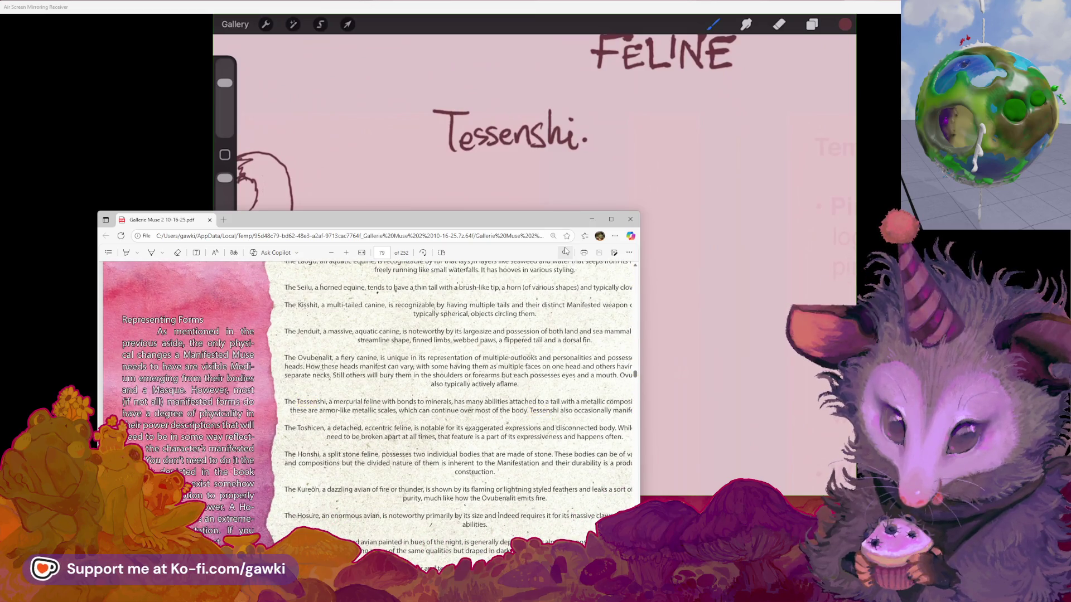
mouse_move(551, 224)
left_mouse_down()
mouse_move(554, 292)
mouse_move(530, 324)
mouse_move(525, 400)
mouse_move(546, 317)
mouse_move(539, 367)
mouse_move(567, 313)
mouse_move(568, 387)
left_mouse_up()
scroll(574, 506, "down", 10)
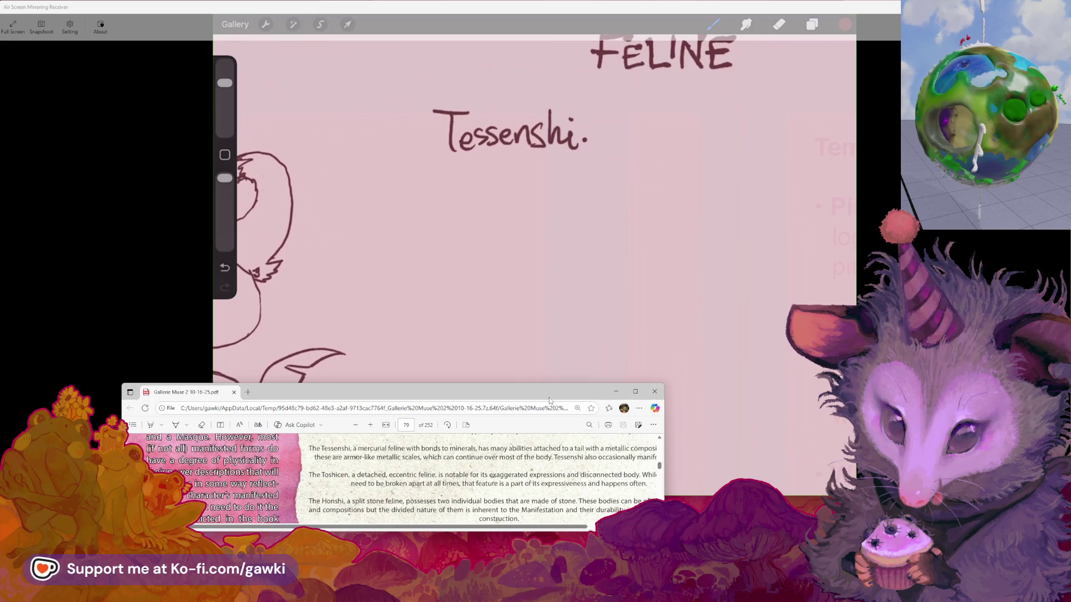
Step: Lower the PDF window further and bring the Procreate canvas in front of it
left_click_drag(549, 400, 553, 450)
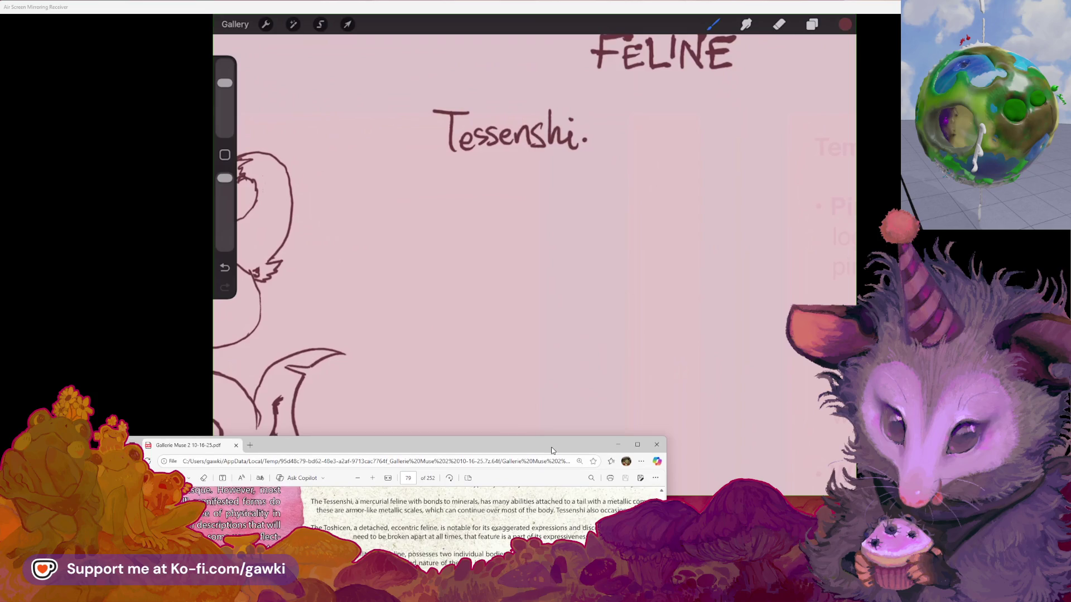
left_click(671, 416)
key("alt+Tab")
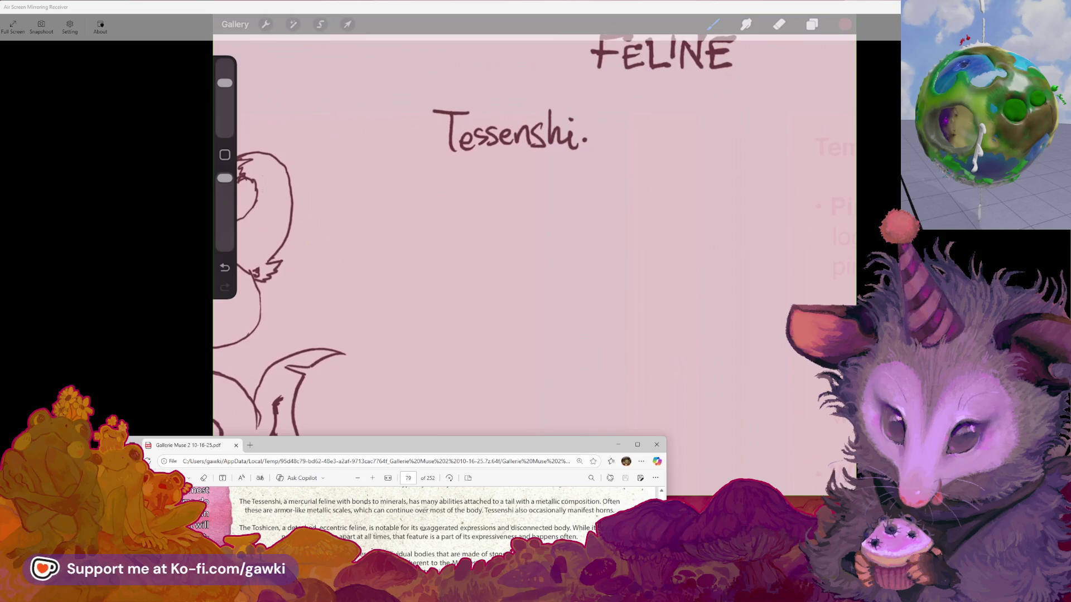
left_click(569, 404)
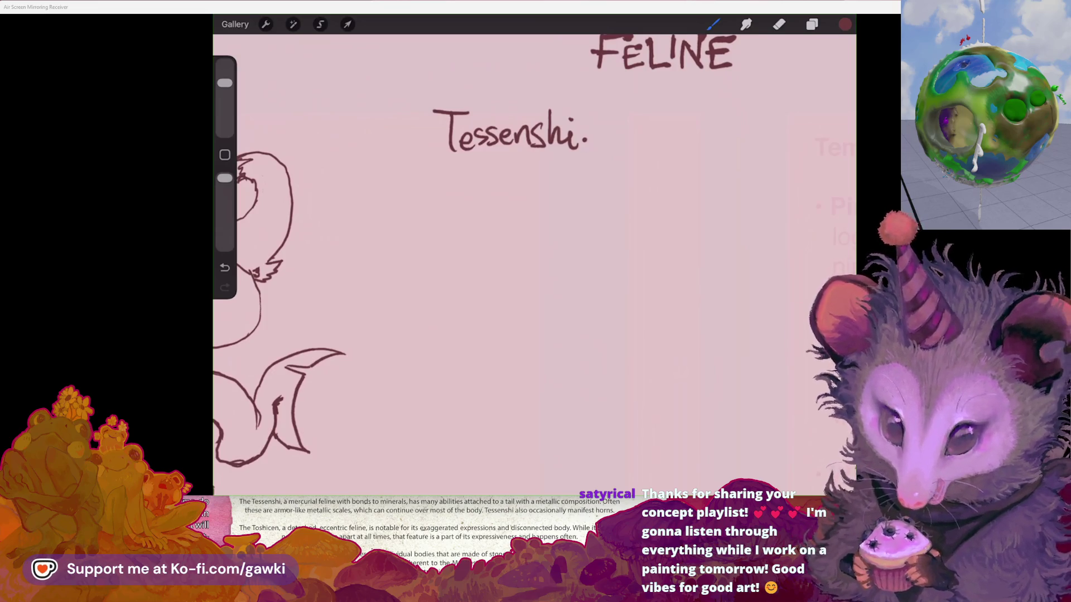
Step: Pan and zoom the canvas to frame the empty space under the 'Tessenshi.' label
scroll(534, 257, "up", 3)
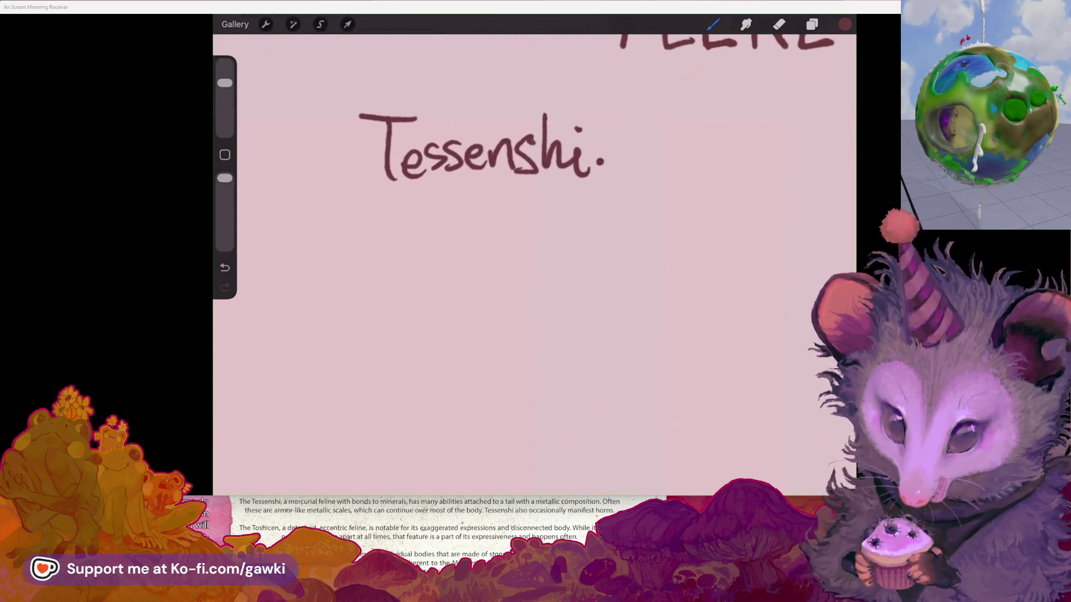
scroll(534, 256, "down", 2)
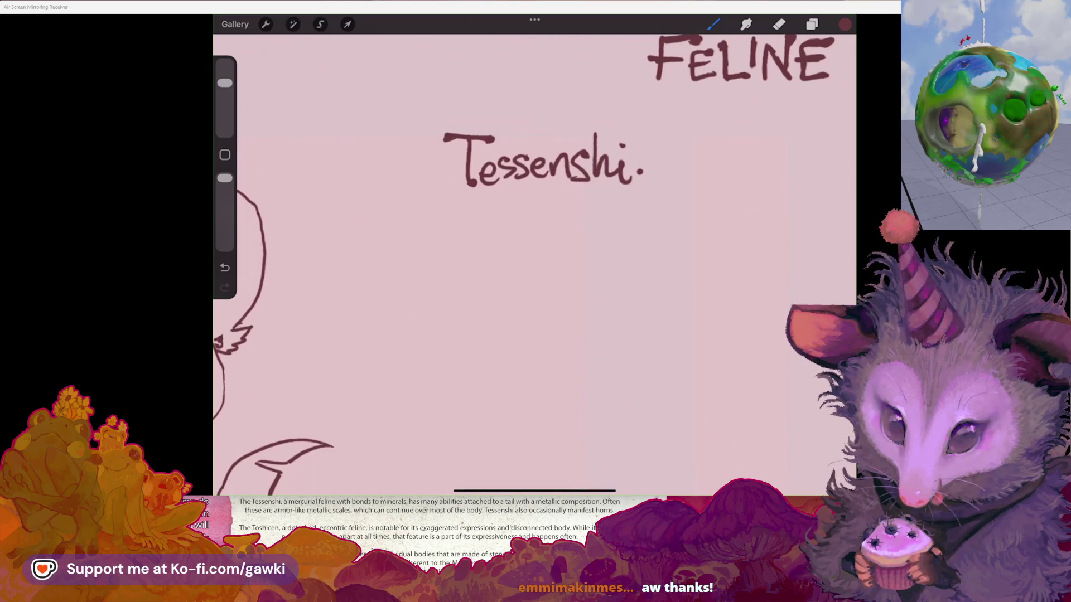
scroll(534, 256, "right", 5)
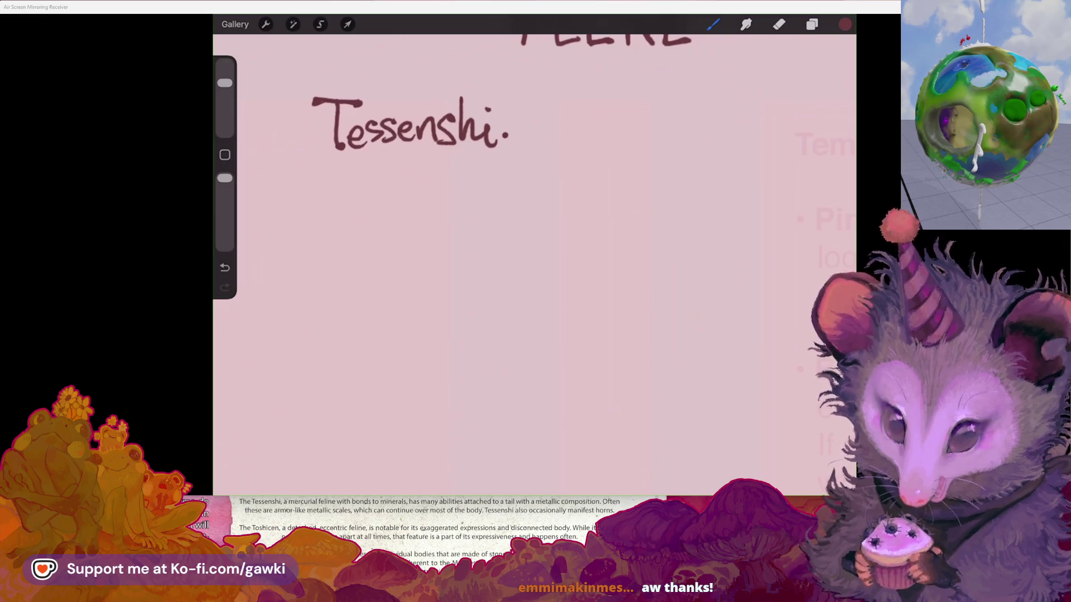
scroll(534, 256, "left", 2)
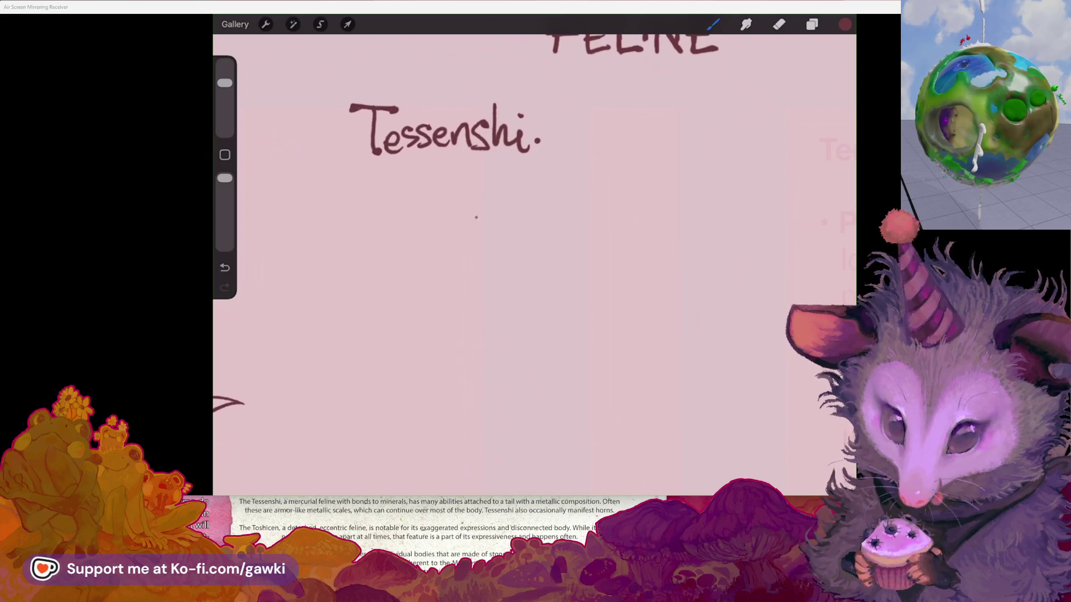
Step: Draw the first ear below the label and nudge it slightly down with a freehand selection
left_click_drag(480, 218, 568, 172)
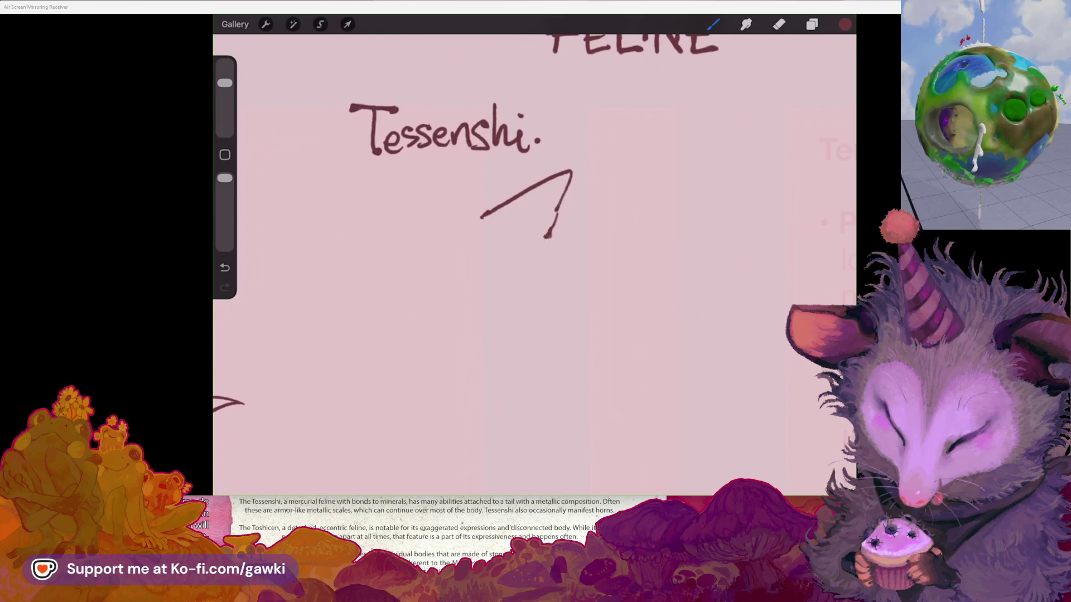
left_click_drag(501, 229, 523, 219)
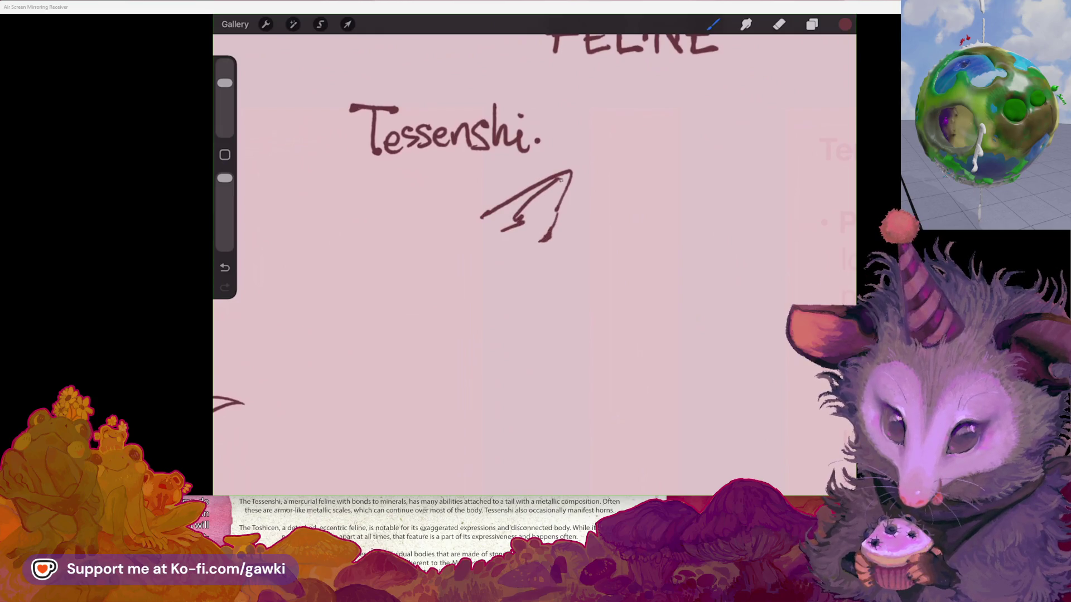
scroll(530, 251, "down", 5)
scroll(530, 251, "up", 3)
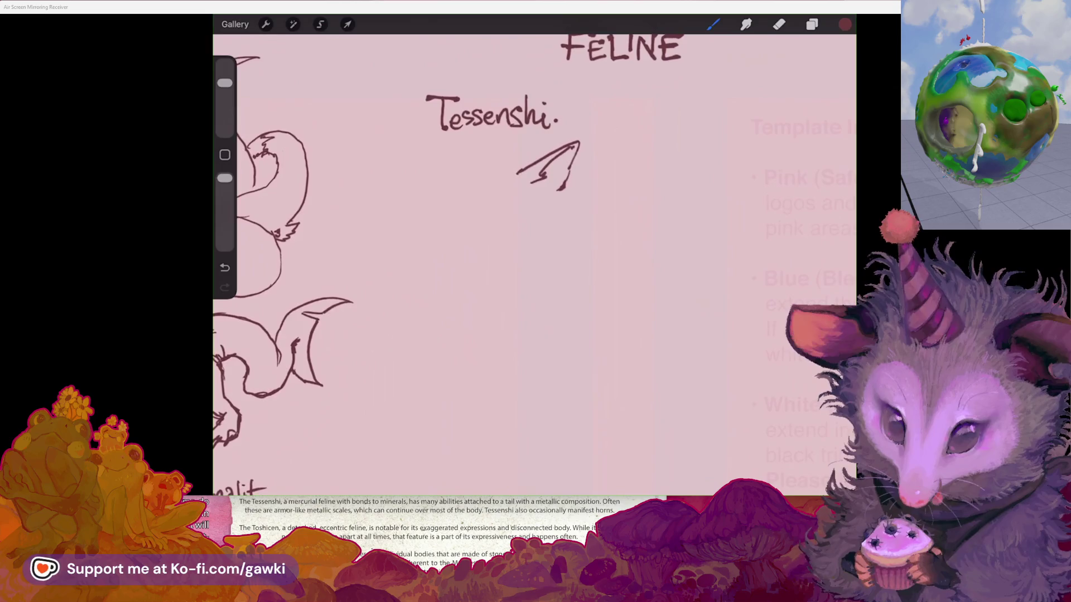
left_click(320, 24)
mouse_move(555, 148)
left_mouse_down()
mouse_move(550, 137)
mouse_move(509, 172)
mouse_move(545, 163)
mouse_move(542, 181)
left_mouse_up()
left_click(348, 24)
left_click(714, 24)
Step: Erase the ear tip, redraw the base line smoothly and sketch the left ear, undoing retries
scroll(525, 132, "up", 3)
left_click(779, 23)
left_click(713, 24)
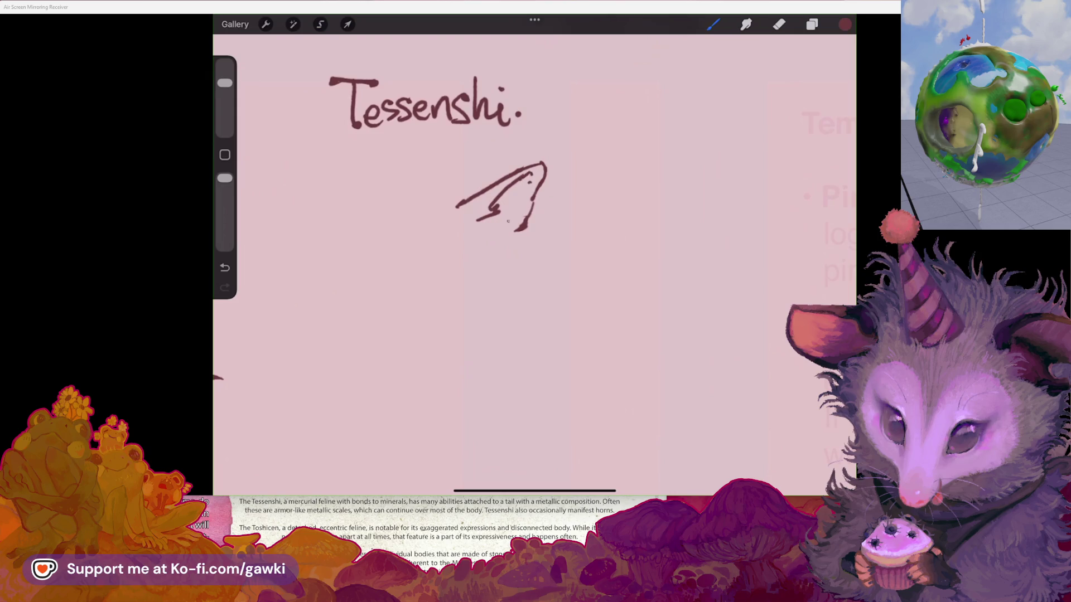
scroll(534, 251, "down", 2)
scroll(557, 168, "up", 3)
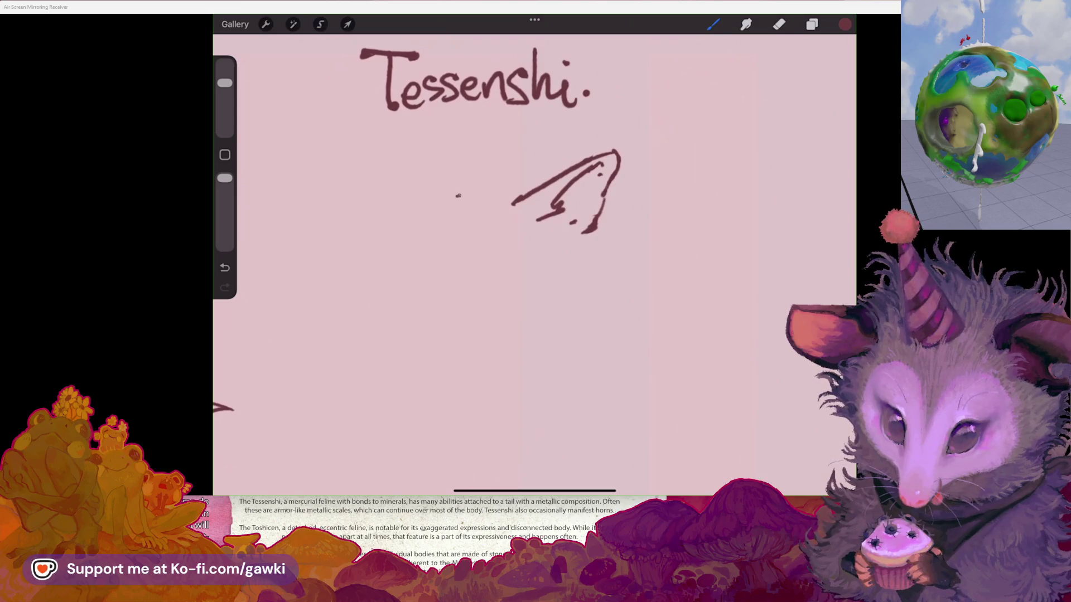
key("ctrl+z")
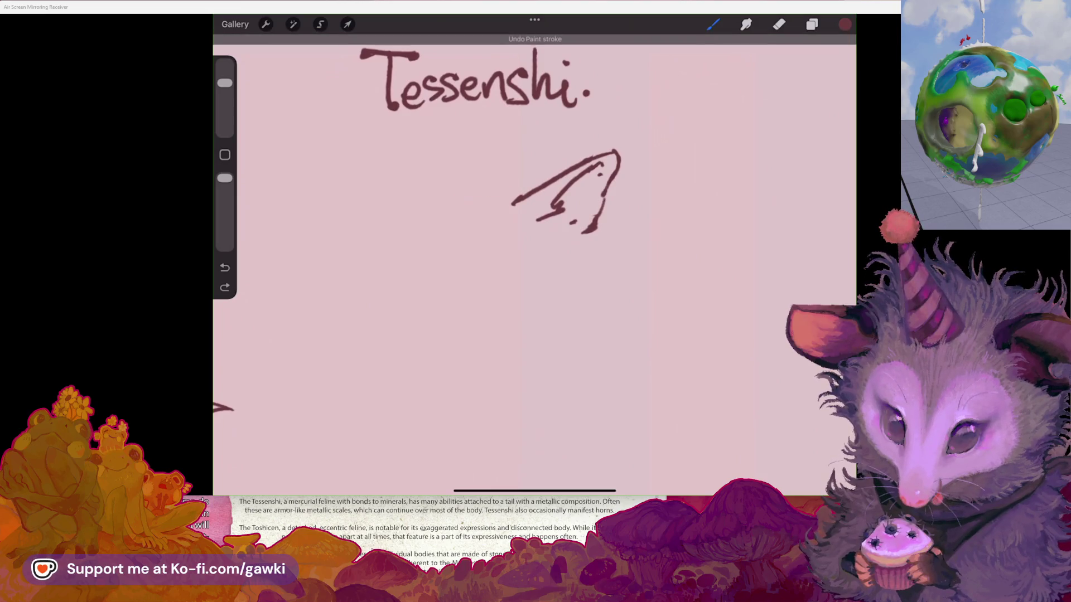
left_click_drag(463, 198, 514, 201)
scroll(534, 250, "down", 1)
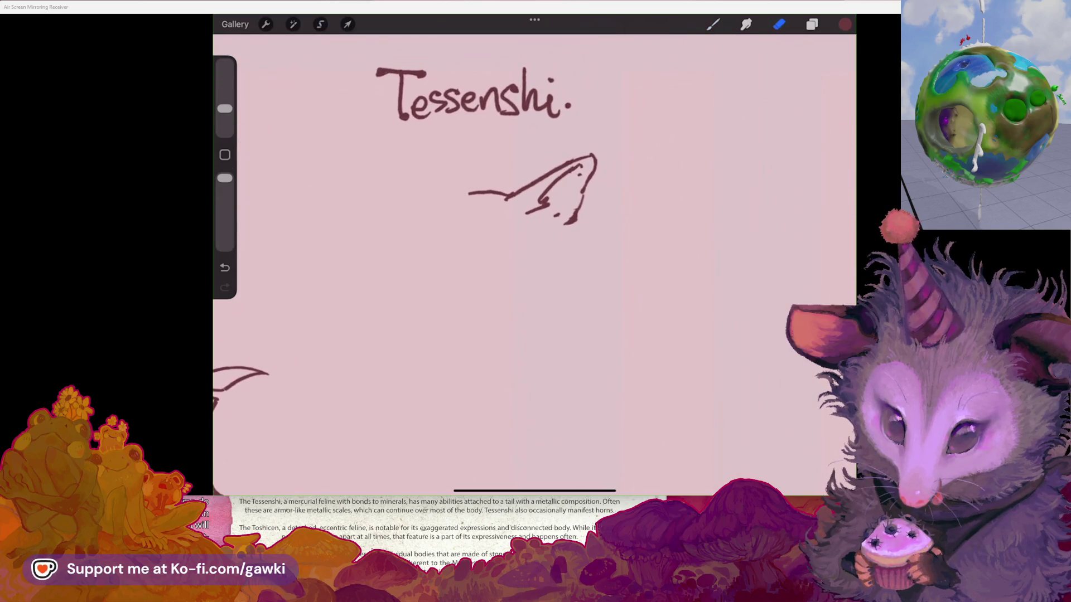
mouse_move(467, 194)
left_mouse_down()
mouse_move(427, 139)
mouse_move(424, 205)
left_mouse_up()
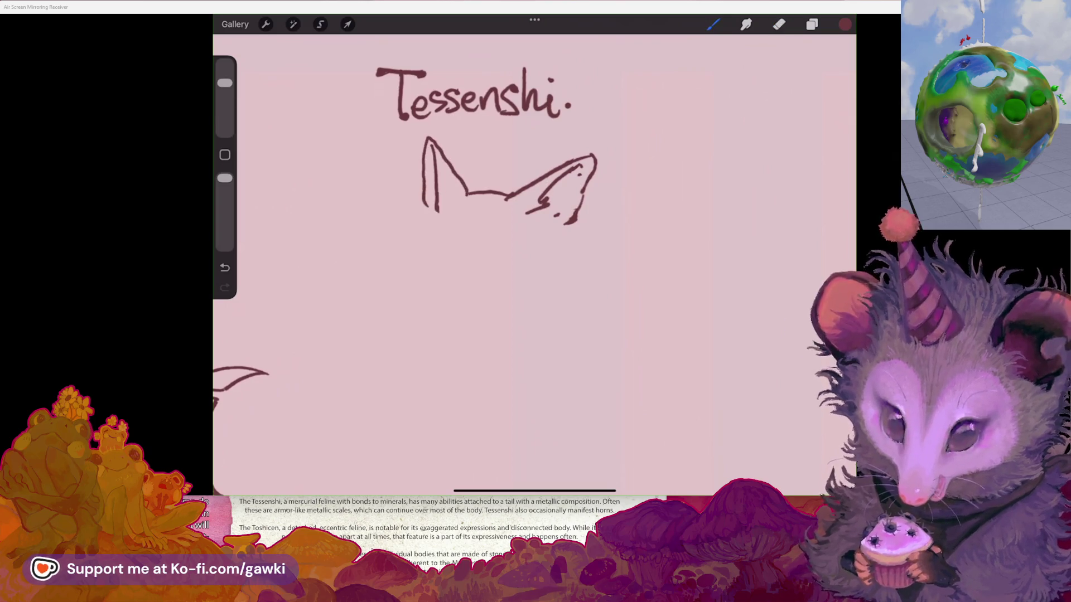
left_click_drag(429, 143, 437, 212)
scroll(534, 251, "left", 2)
key("ctrl+z")
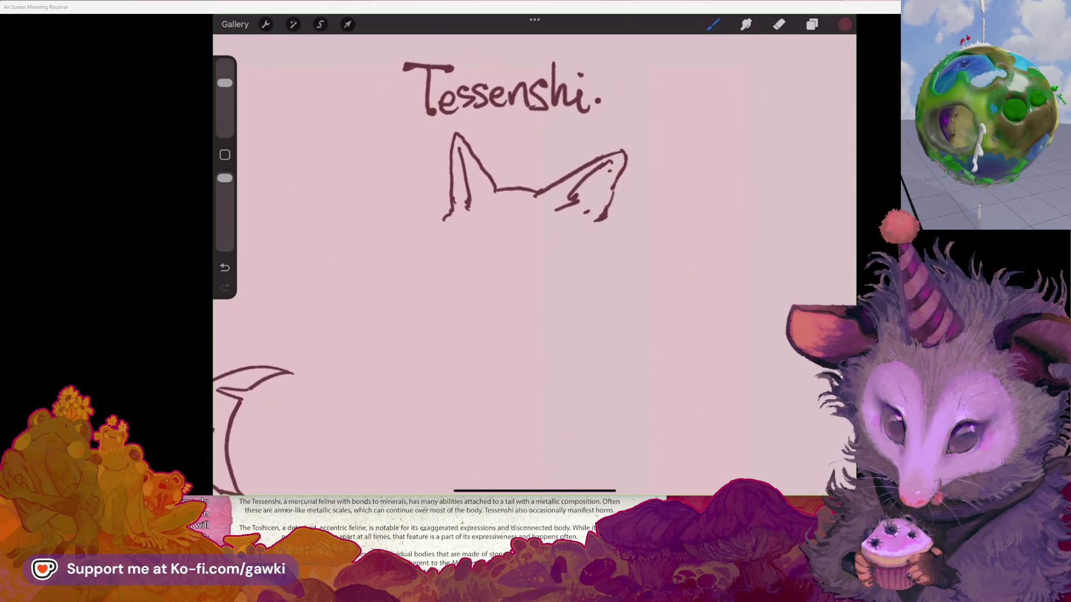
scroll(534, 251, "down", 2)
key("ctrl+z")
Step: Extend the left ear downward, add the chin and right cheek, and lasso the lower face
left_click_drag(438, 167, 433, 237)
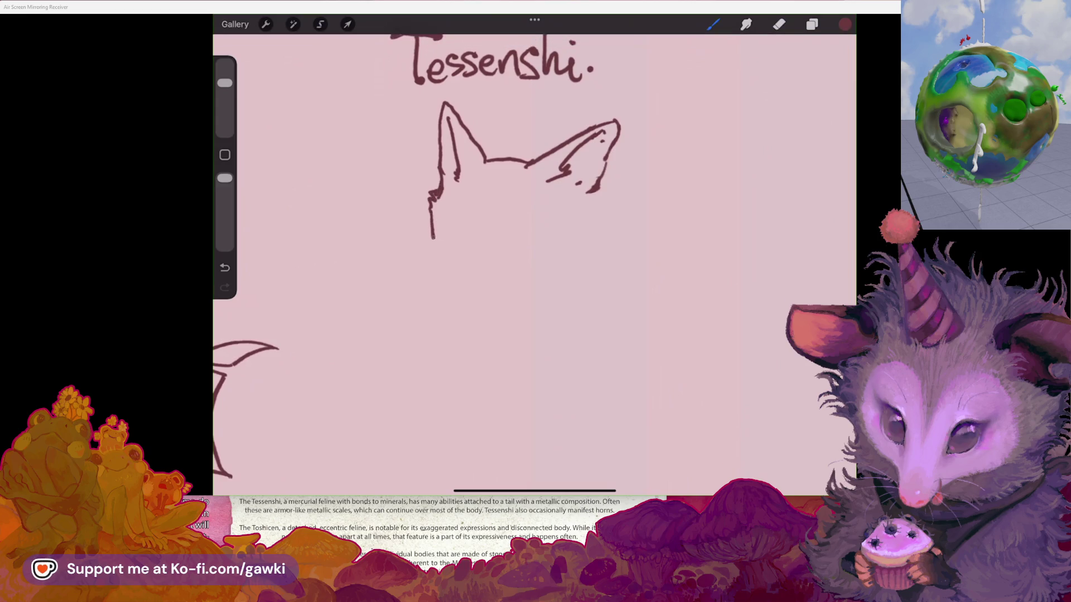
left_click_drag(470, 293, 494, 299)
left_click_drag(558, 277, 587, 230)
scroll(534, 256, "down", 5)
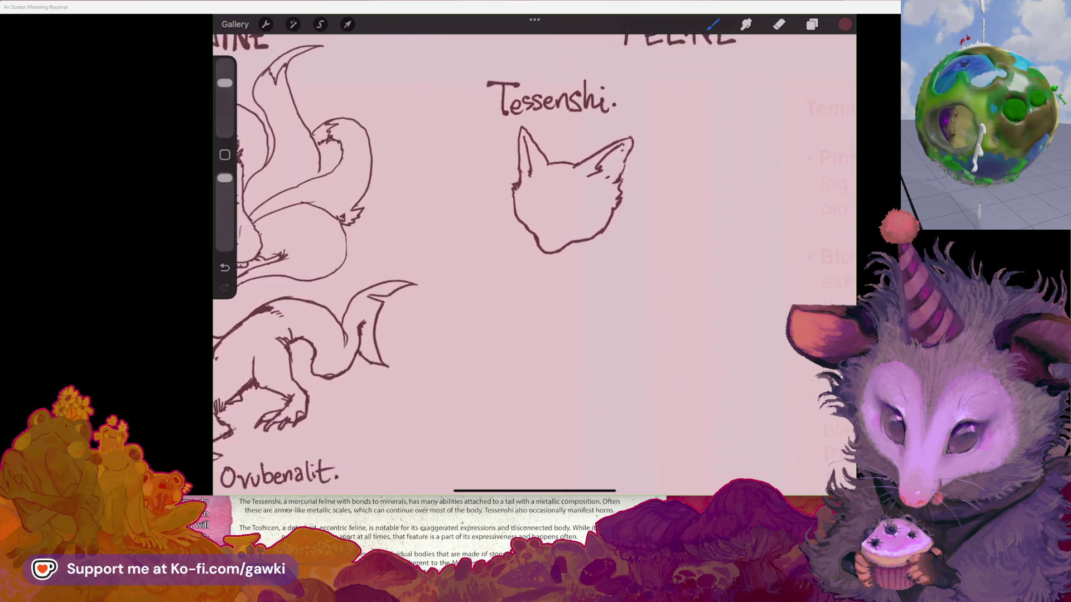
scroll(534, 257, "up", 3)
scroll(534, 223, "up", 2)
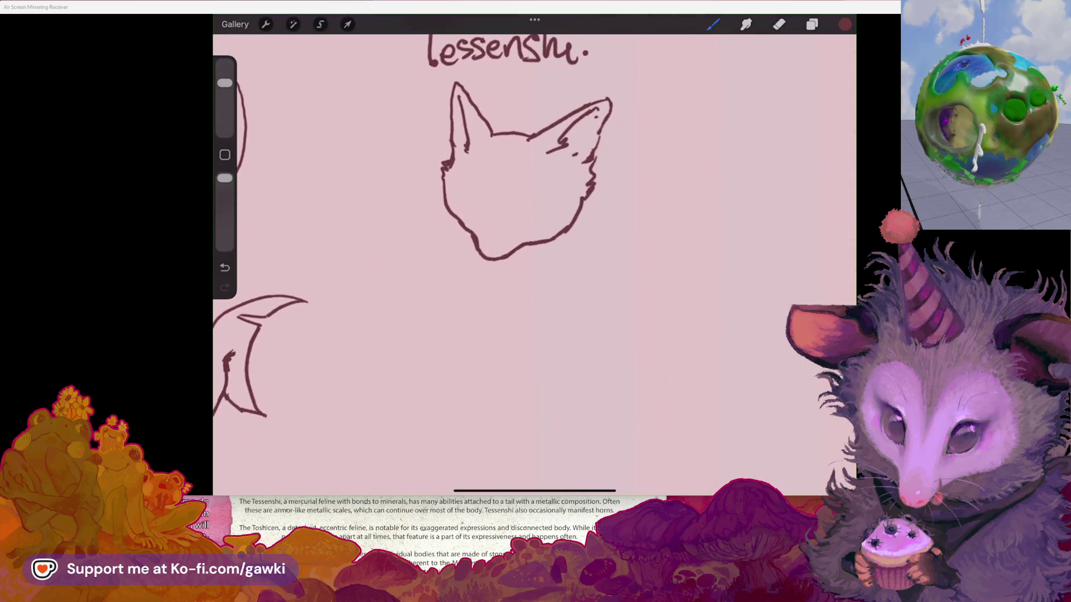
left_click(320, 24)
mouse_move(616, 171)
left_mouse_down()
mouse_move(584, 241)
mouse_move(441, 167)
mouse_move(522, 178)
left_mouse_up()
left_click(348, 24)
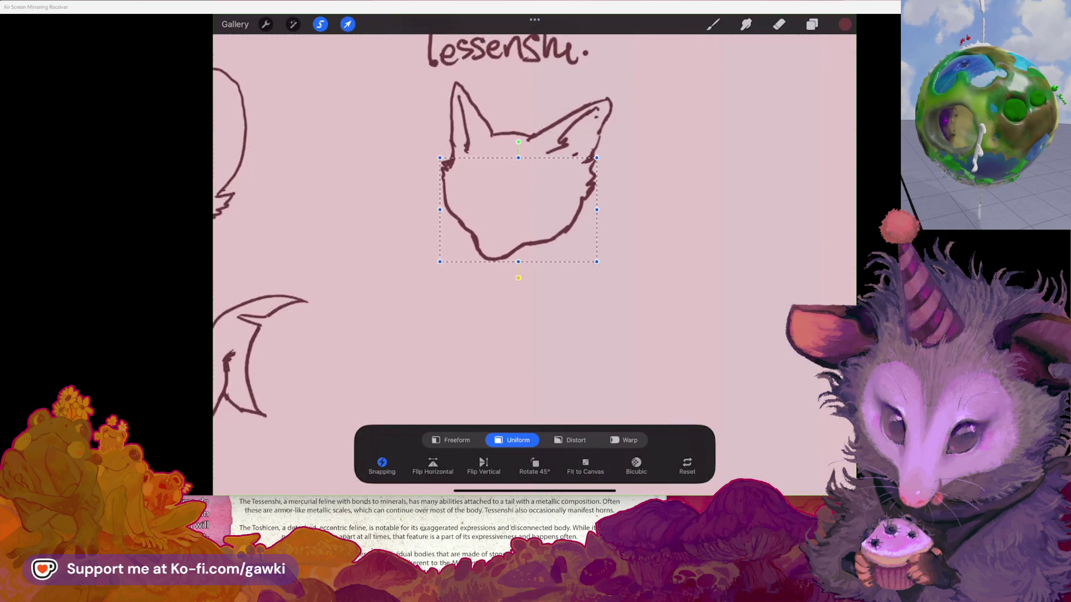
Step: Warp the lower face narrower with the mesh, lift the chin, then erase the old chin stroke
left_click(569, 440)
left_click(623, 440)
left_click_drag(616, 289, 587, 281)
left_click_drag(605, 240, 588, 223)
left_click_drag(421, 223, 437, 218)
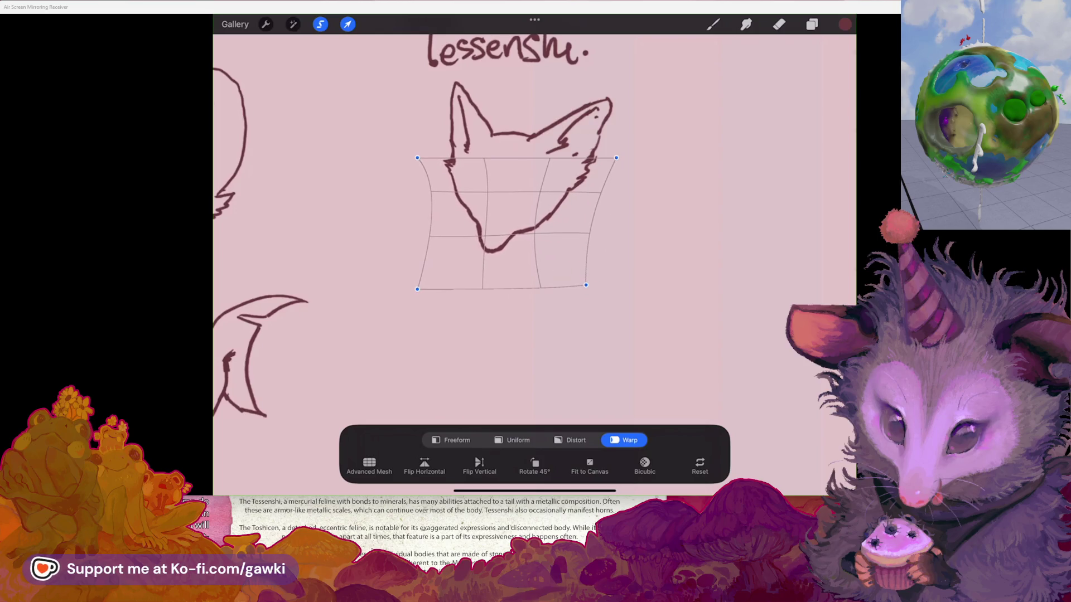
left_click_drag(485, 281, 481, 266)
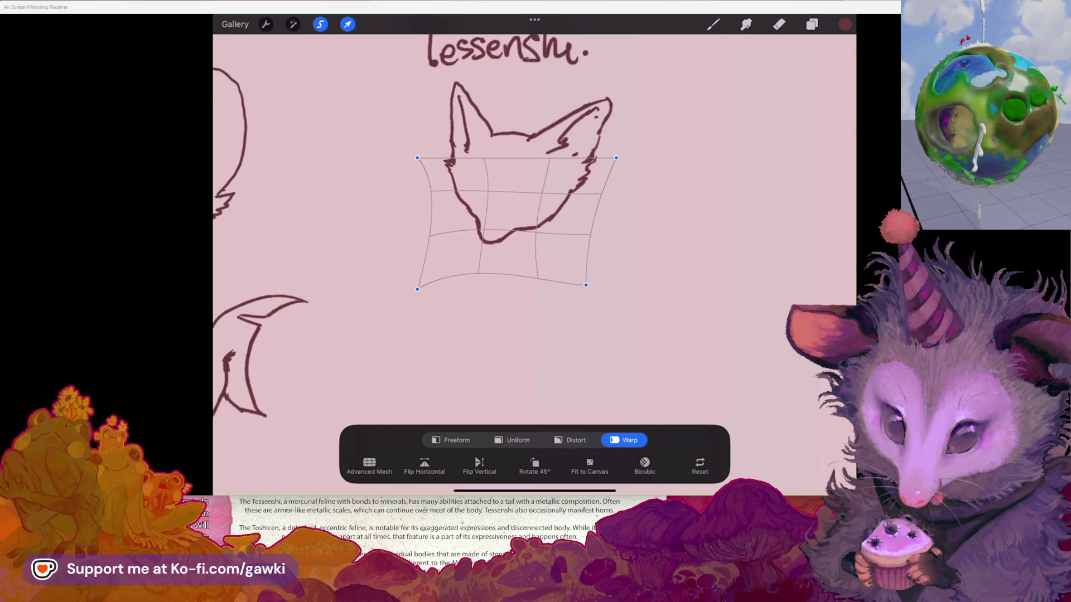
left_click(713, 24)
scroll(530, 196, "up", 2)
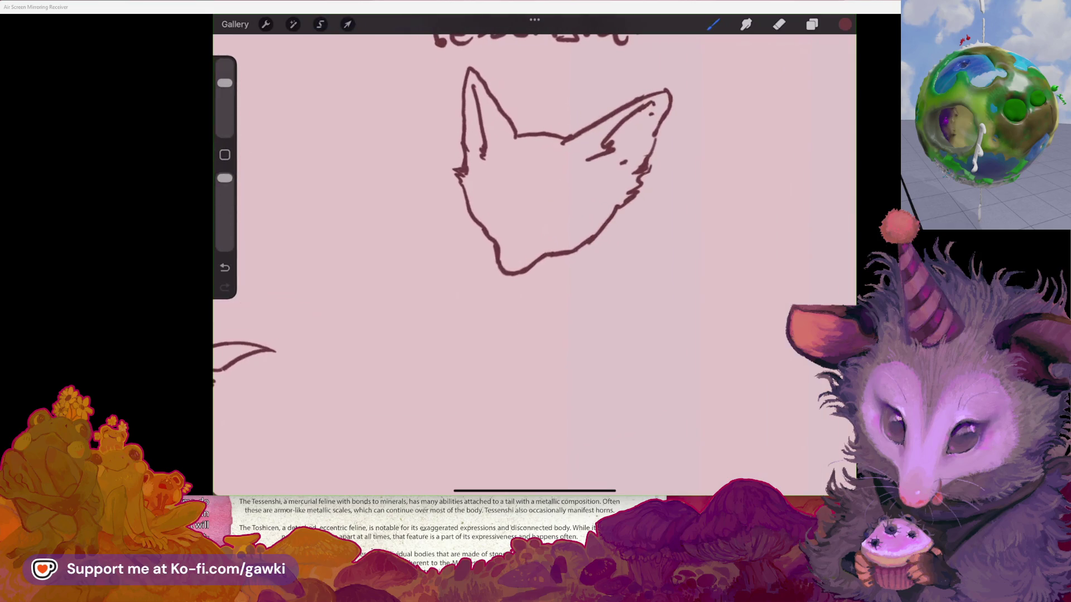
left_click(778, 24)
mouse_move(557, 253)
left_mouse_down()
mouse_move(498, 273)
mouse_move(526, 258)
mouse_move(496, 248)
mouse_move(524, 265)
mouse_move(558, 255)
left_mouse_up()
Step: Draw the cat's eye with a slit pupil and sketch detail around it
left_click(712, 24)
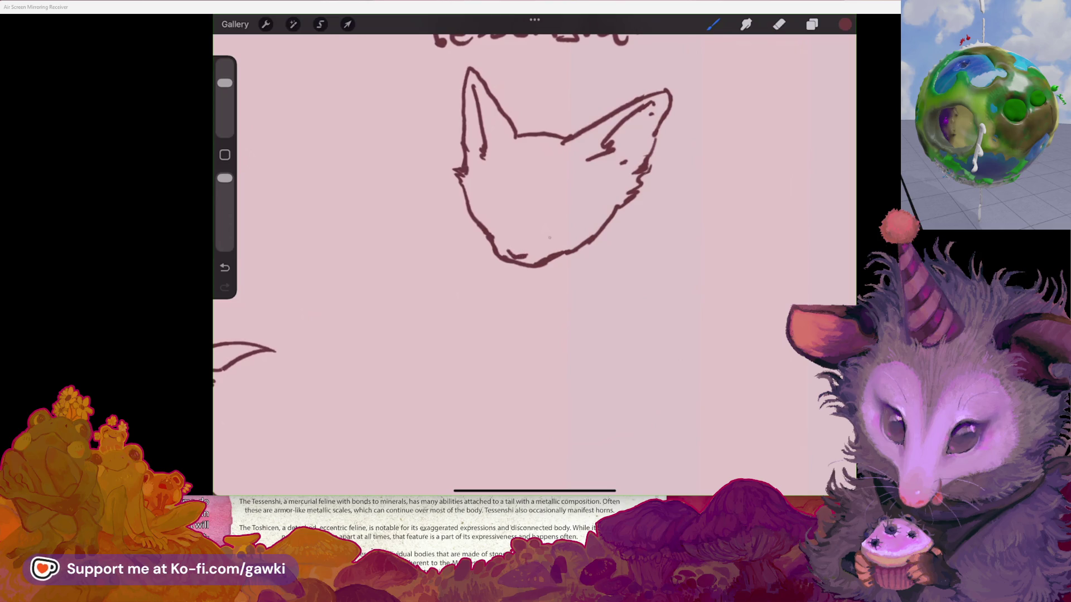
left_click_drag(548, 220, 580, 211)
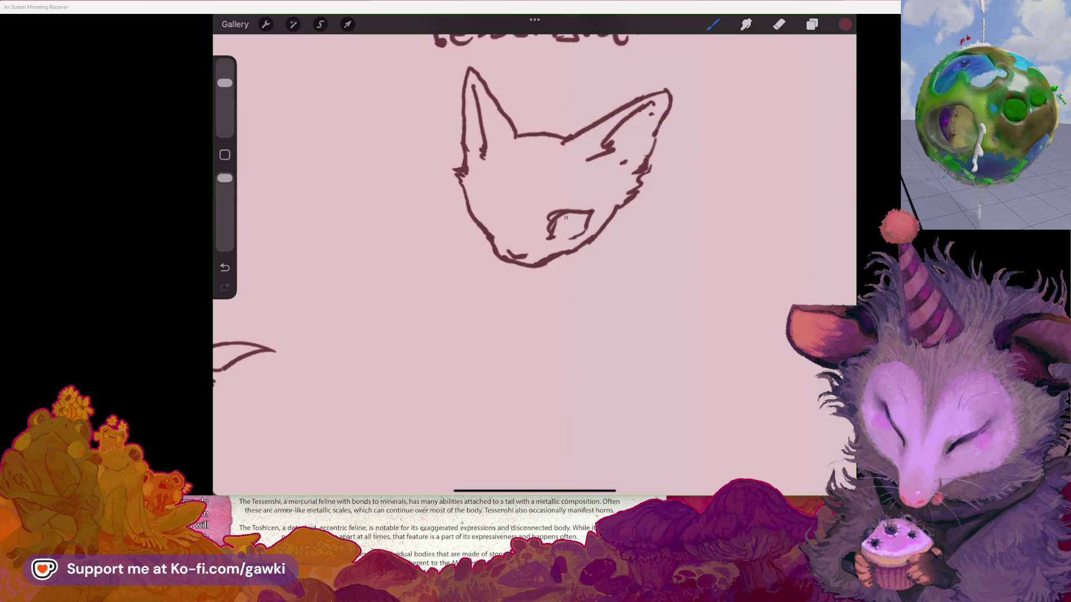
mouse_move(574, 224)
left_mouse_down()
mouse_move(575, 236)
mouse_move(557, 243)
left_mouse_up()
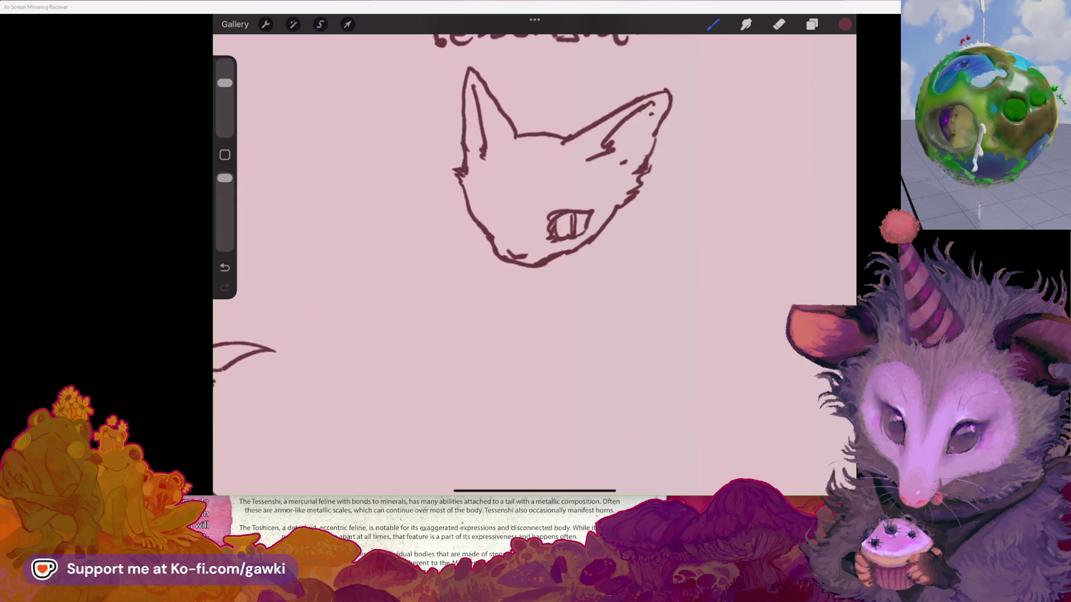
scroll(534, 257, "down", 3)
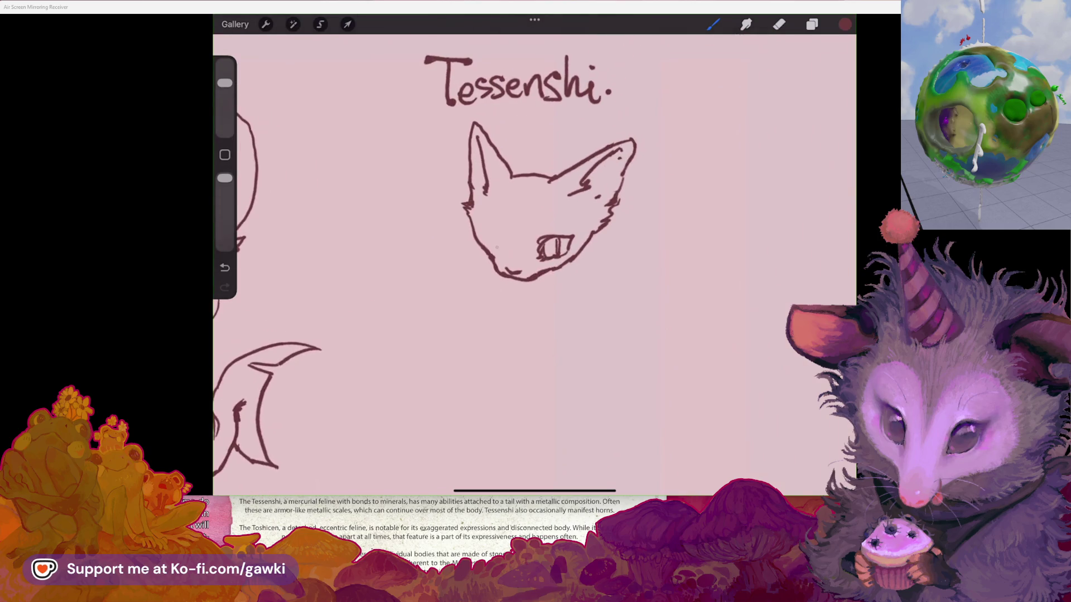
left_click_drag(483, 218, 503, 233)
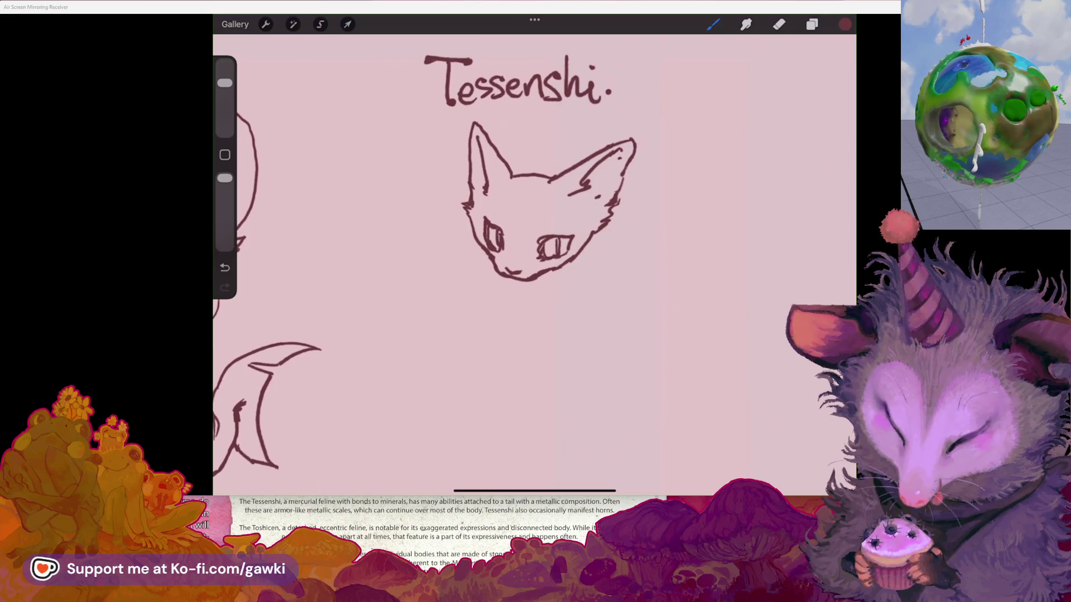
scroll(534, 257, "down", 1)
Step: Erase part of the top-of-head line and fill in the small forehead dot
key("e")
mouse_move(531, 168)
left_mouse_down()
mouse_move(518, 155)
mouse_move(538, 177)
left_mouse_up()
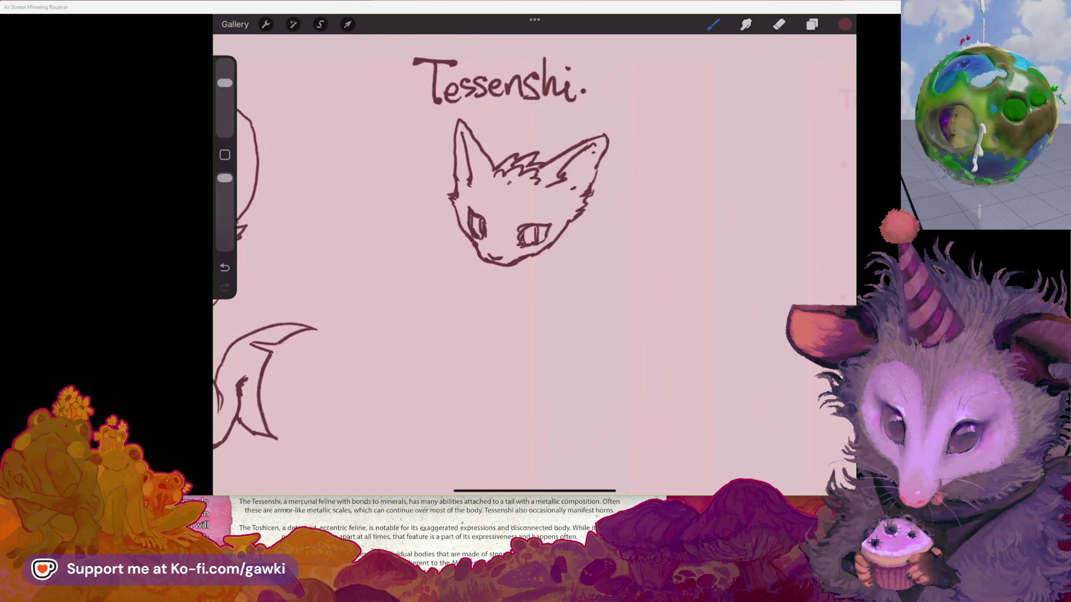
left_click(527, 194)
Step: Lasso the cat head, scale it down uniformly and move it just below the Tessenshi title
scroll(534, 262, "down", 3)
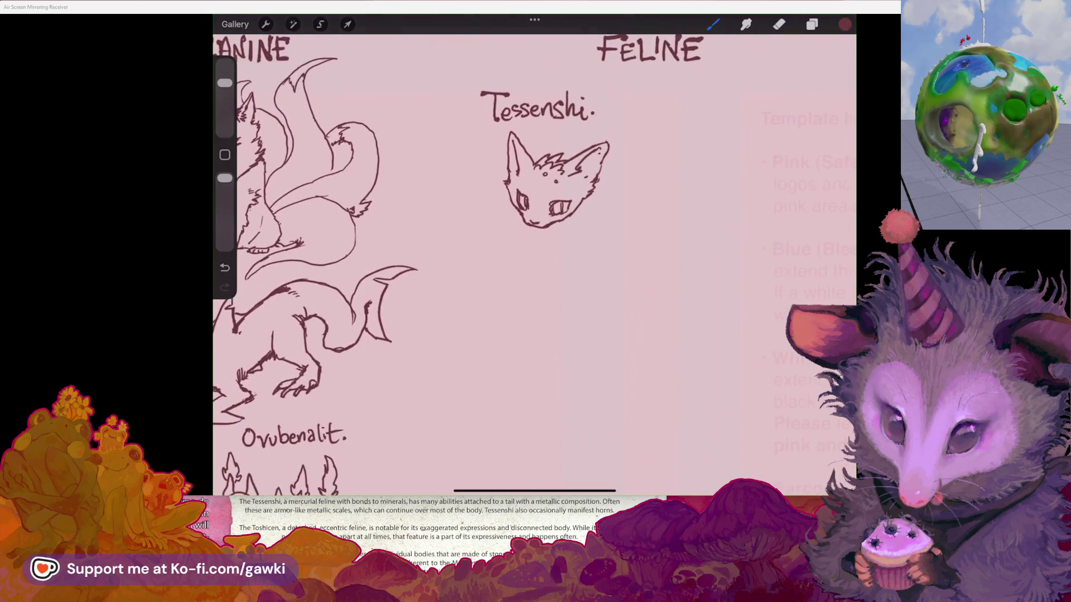
key("s")
mouse_move(541, 128)
left_mouse_down()
mouse_move(614, 139)
mouse_move(480, 234)
mouse_move(535, 127)
left_mouse_up()
left_click(348, 24)
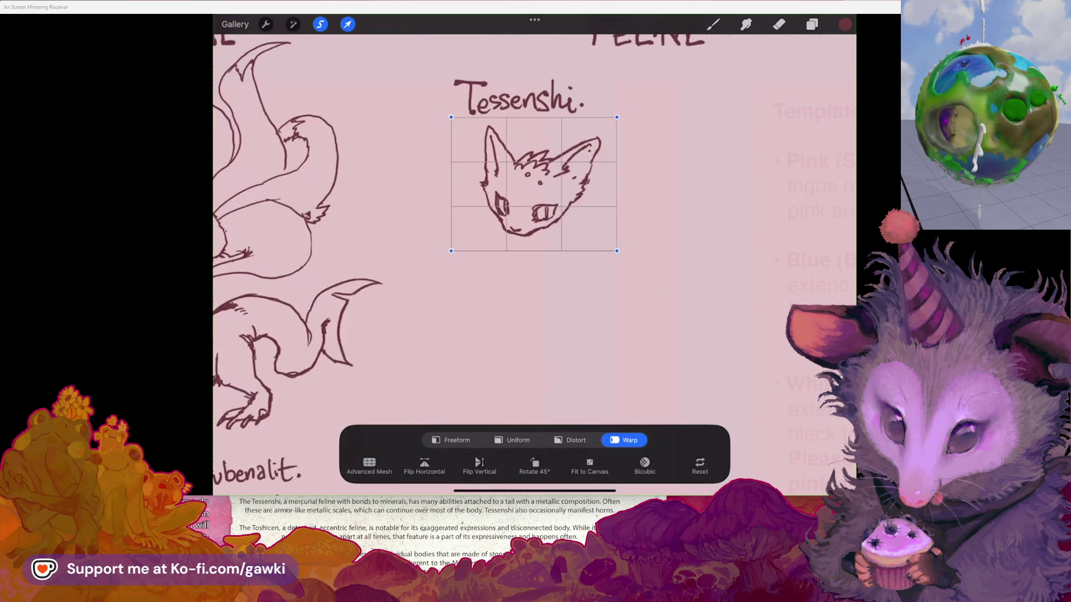
left_click(511, 440)
left_click_drag(601, 237, 568, 207)
mouse_move(523, 165)
left_mouse_down()
mouse_move(627, 95)
mouse_move(640, 101)
mouse_move(537, 131)
left_mouse_up()
key("ctrl+z")
mouse_move(639, 101)
left_mouse_down()
mouse_move(523, 167)
mouse_move(491, 168)
left_mouse_up()
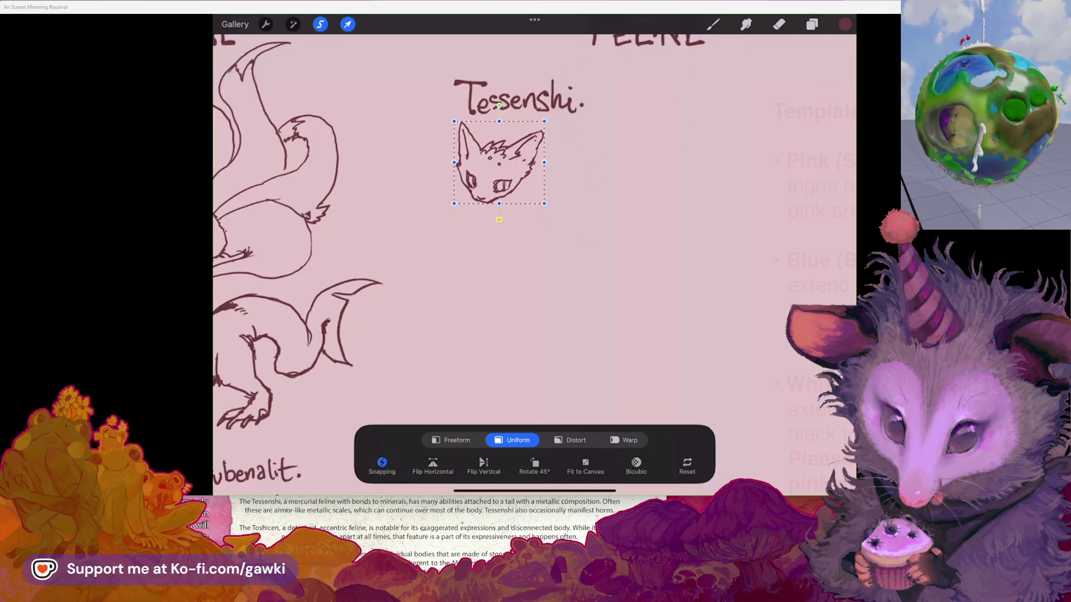
left_click(712, 24)
scroll(502, 161, "up", 2)
scroll(502, 223, "left", 2)
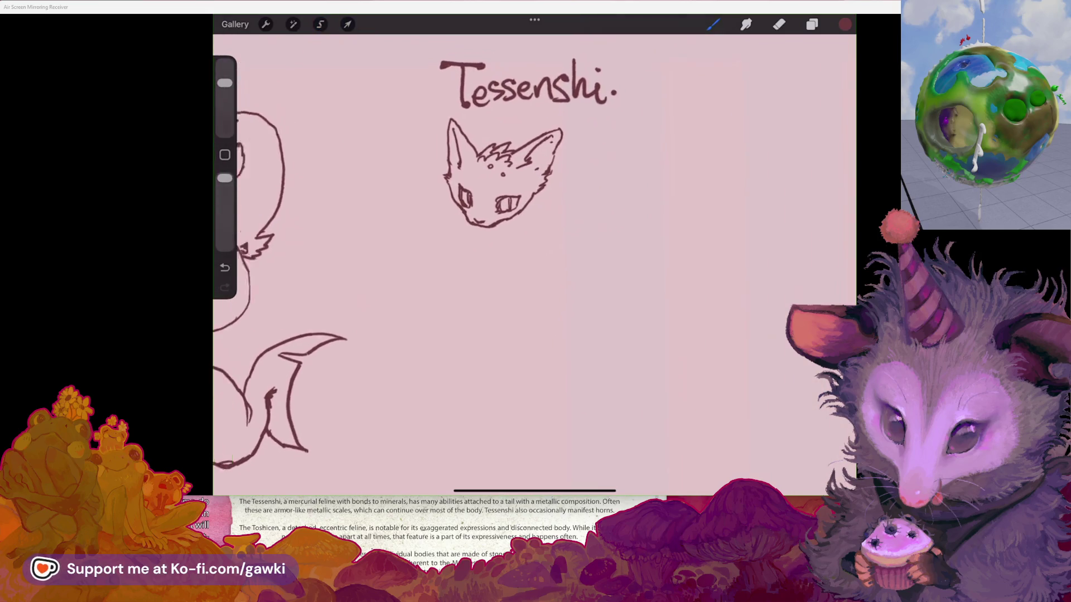
left_click(779, 24)
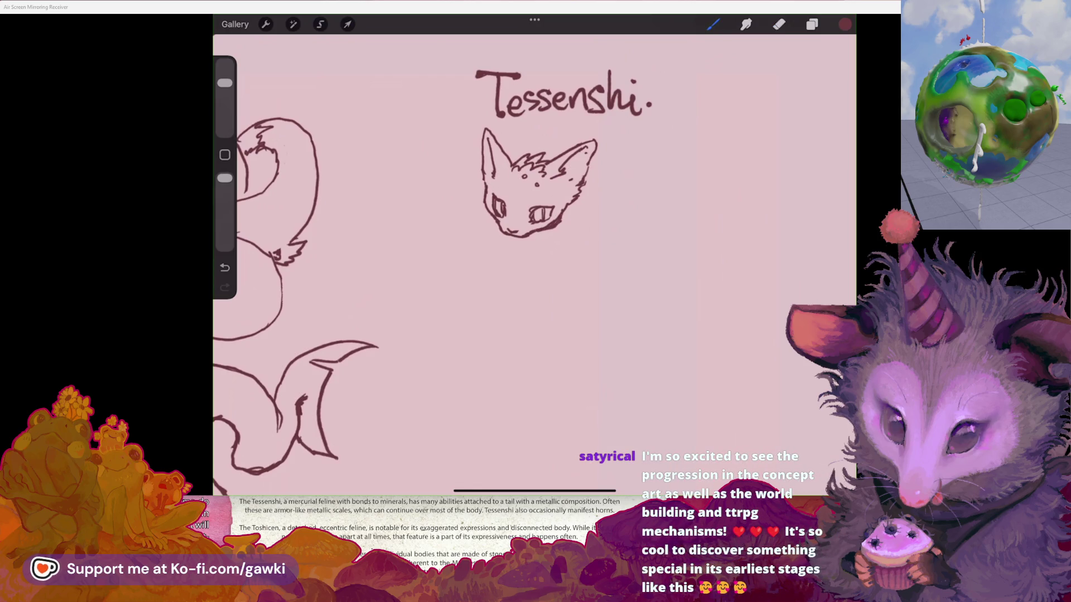
Step: Draw the neck line down from the right cheek and a short stroke under the chin, redoing attempts
scroll(502, 184, "up", 2)
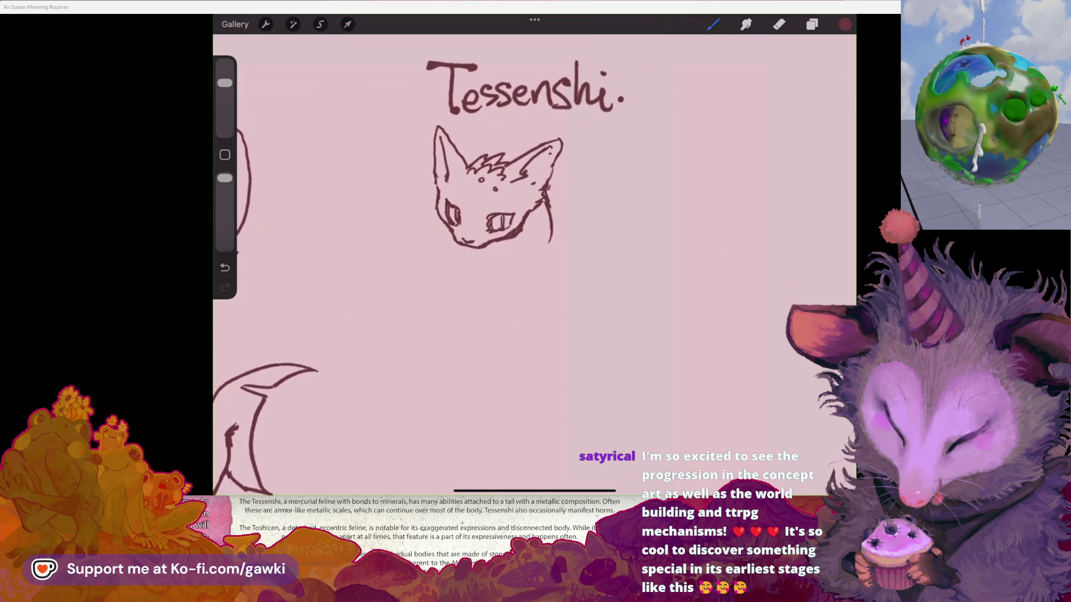
left_click_drag(548, 214, 552, 253)
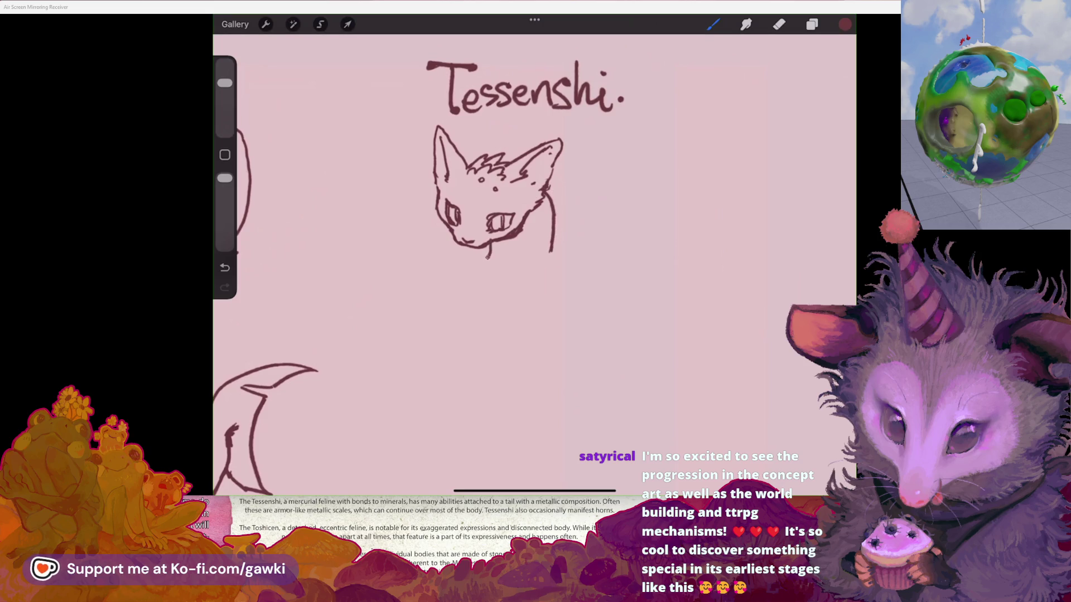
key("ctrl+z")
left_click_drag(548, 188, 569, 272)
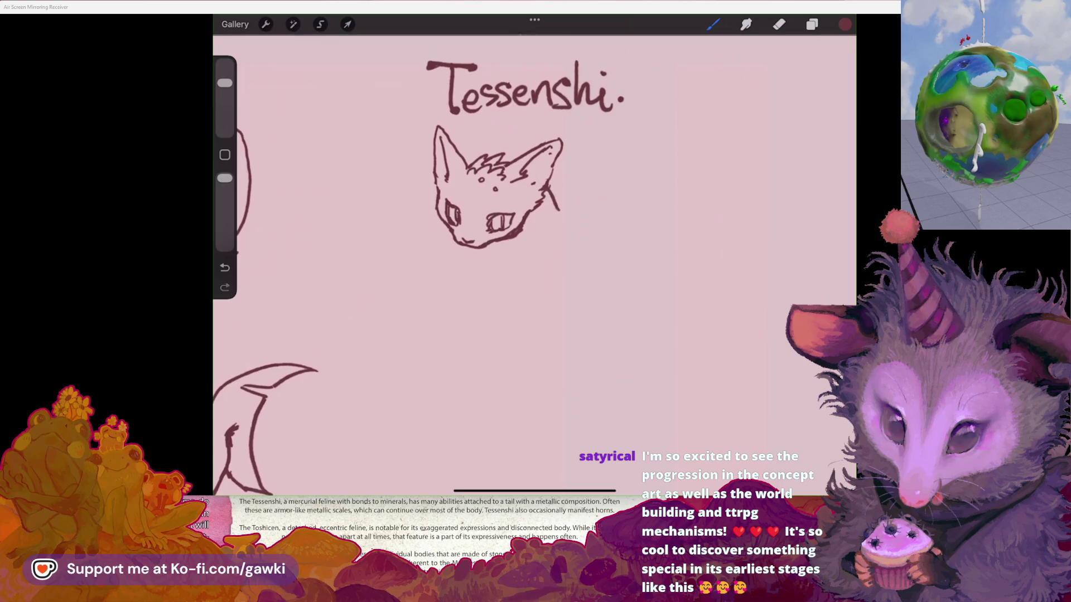
key("ctrl+z")
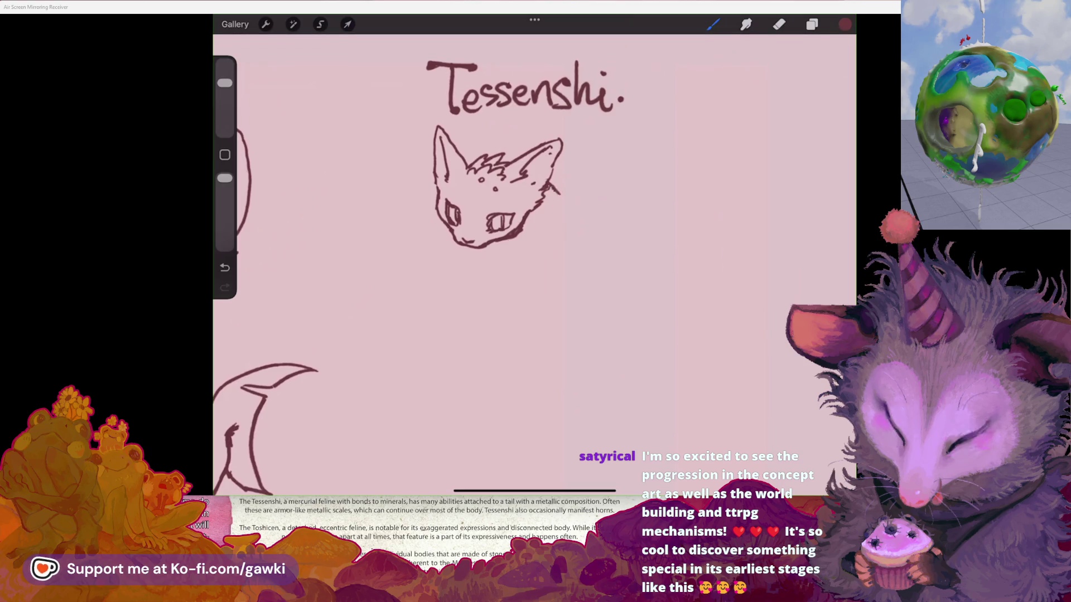
left_click_drag(549, 183, 566, 225)
left_click_drag(500, 241, 506, 253)
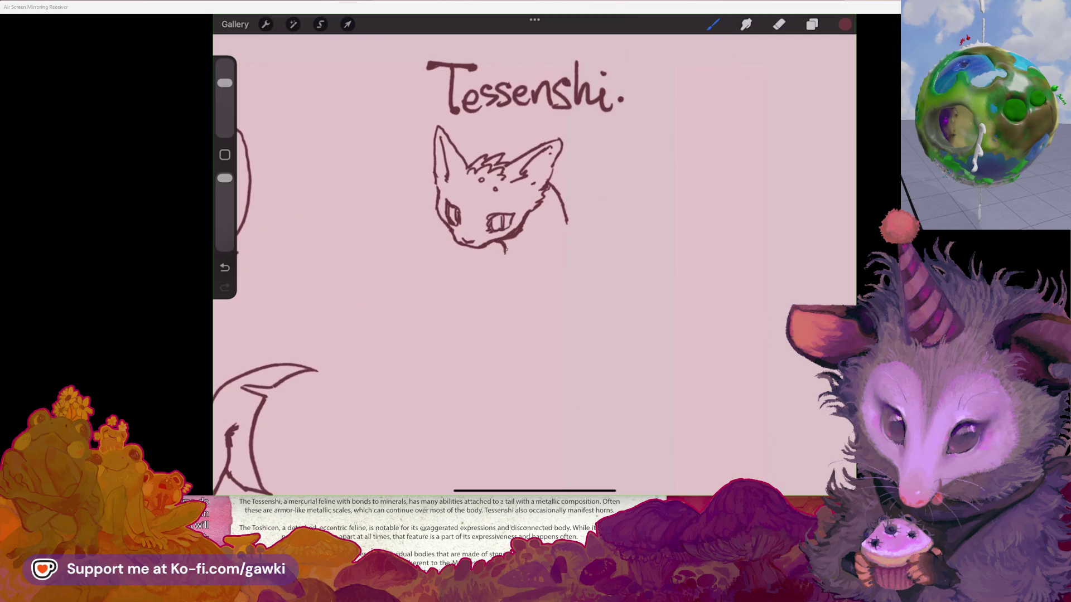
scroll(534, 262, "down", 2)
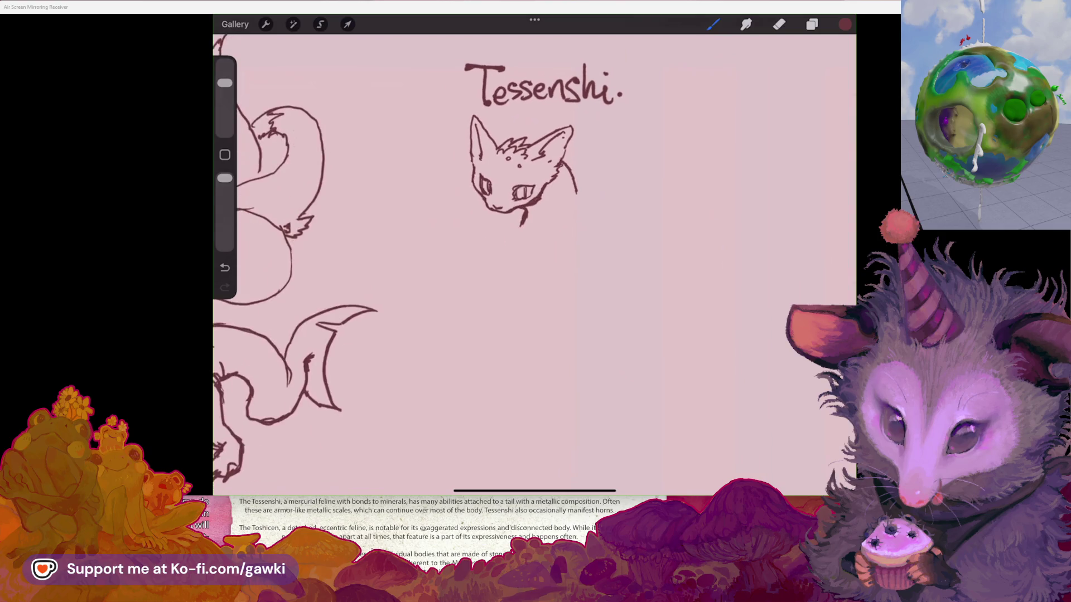
left_click_drag(566, 193, 577, 227)
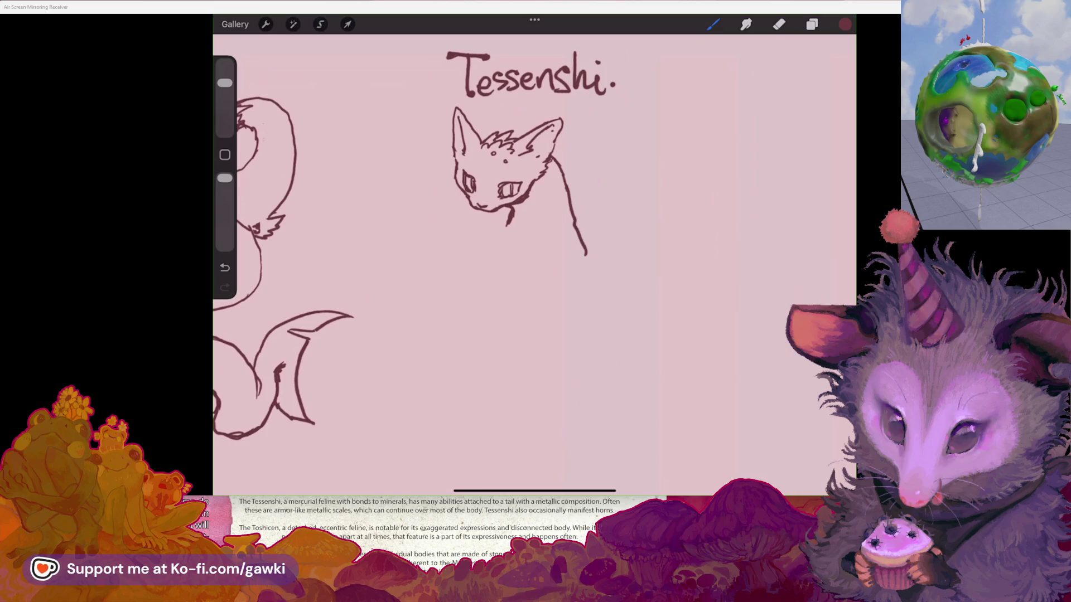
scroll(534, 263, "up", 2)
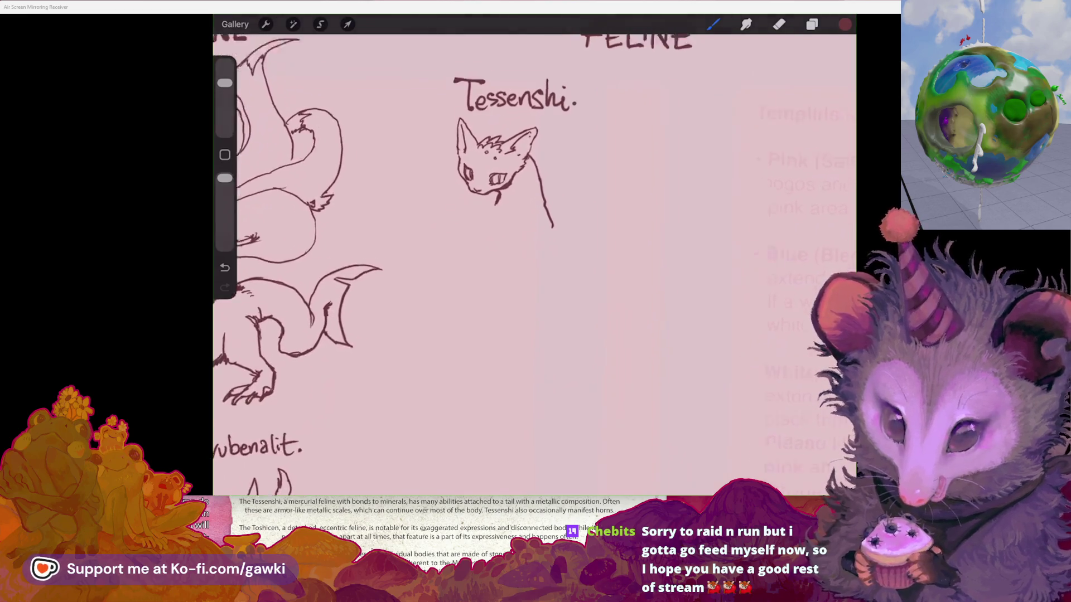
scroll(547, 190, "up", 3)
Step: Sketch two horns between the ears and a forehead curve, then erase stray marks between them
left_click(779, 24)
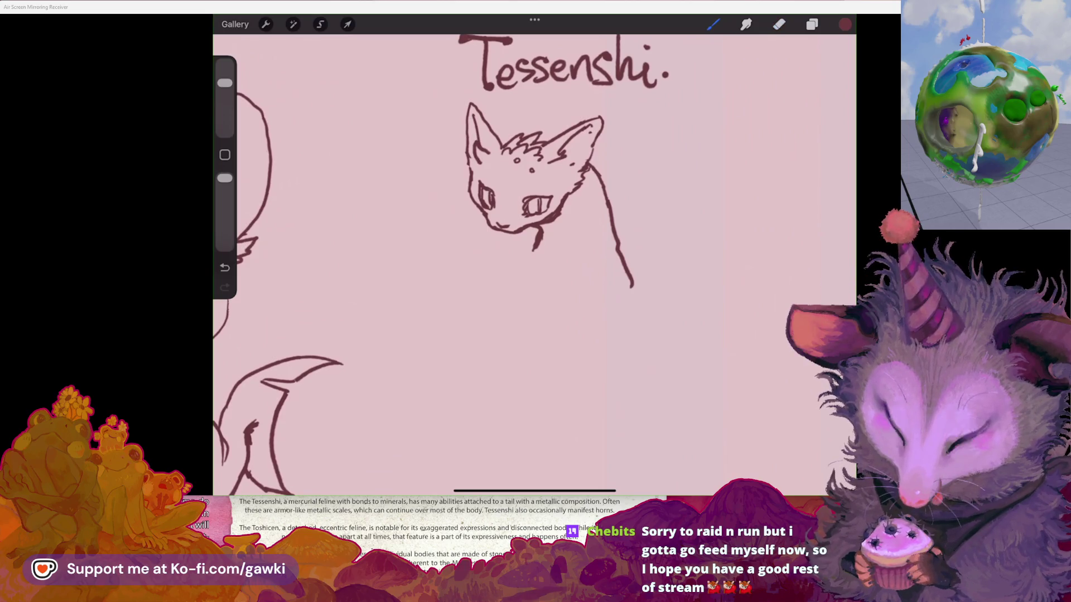
key("ctrl+z")
left_click_drag(472, 146, 483, 165)
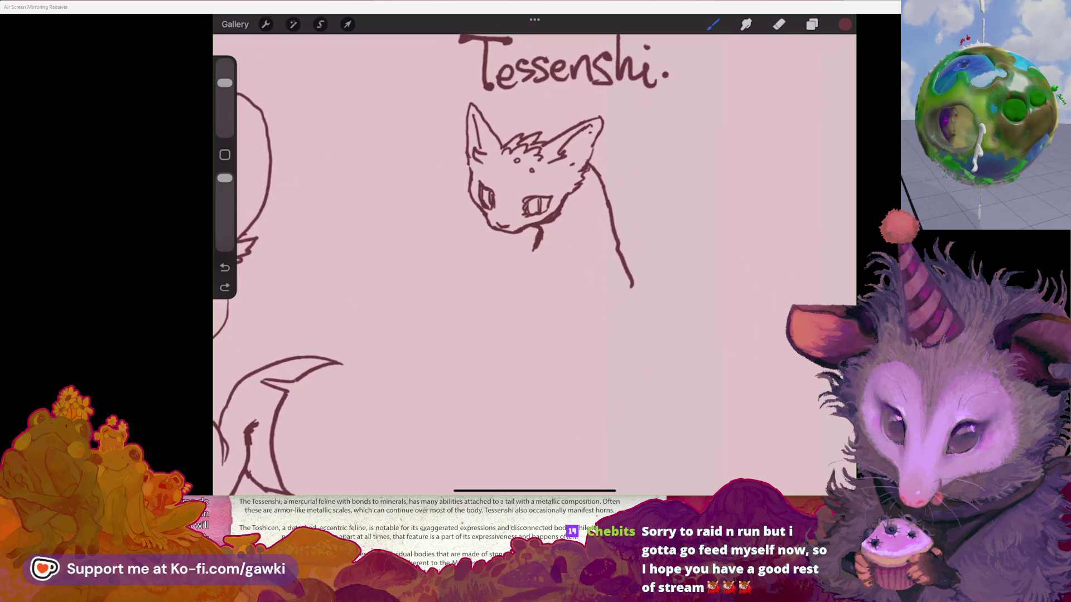
key("ctrl+z")
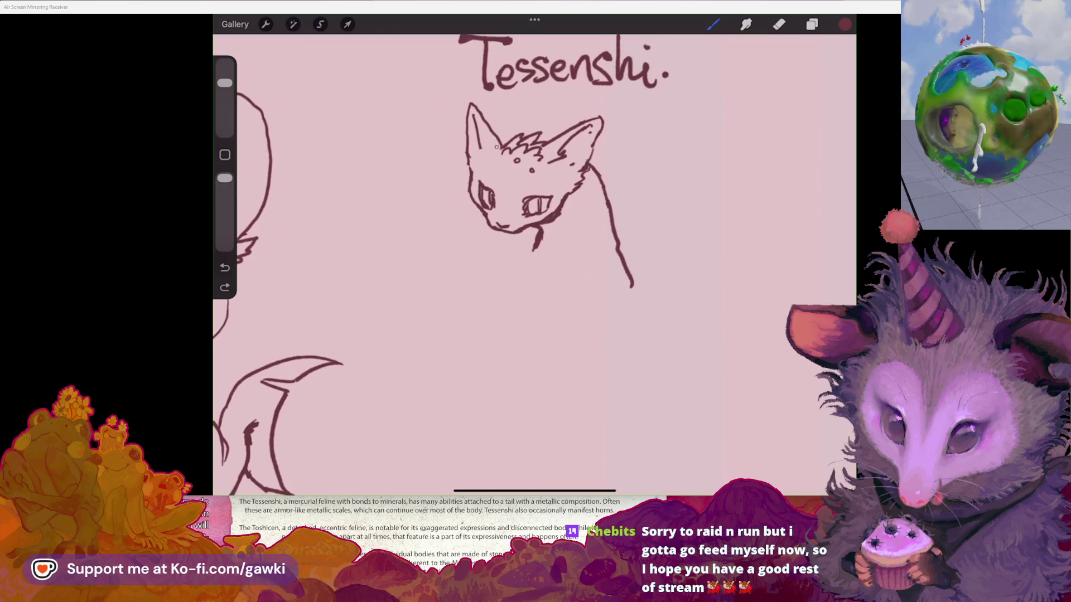
left_click(225, 287)
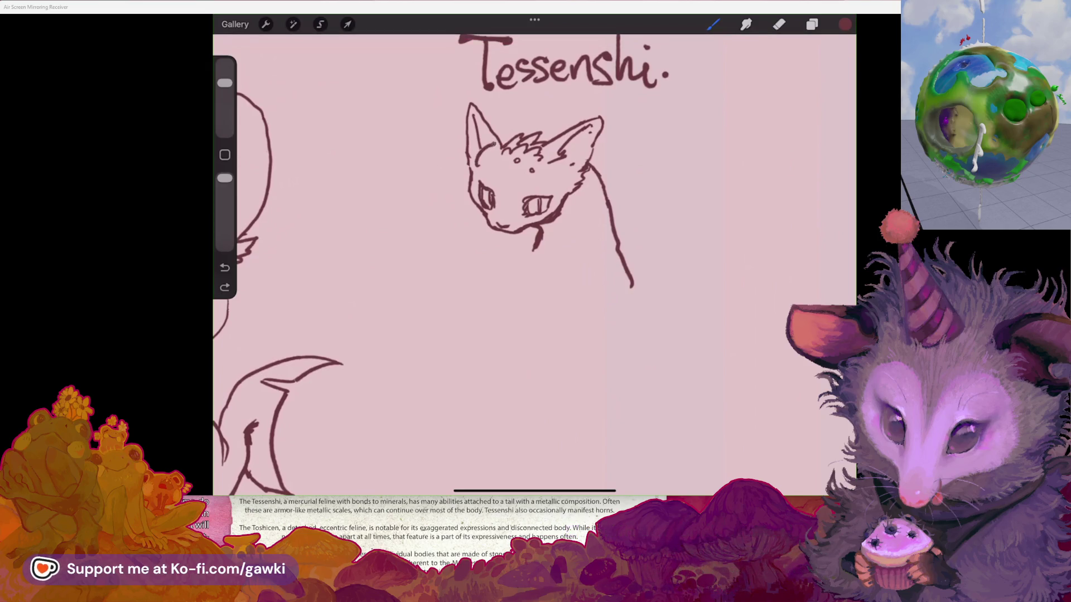
left_click_drag(506, 137, 513, 107)
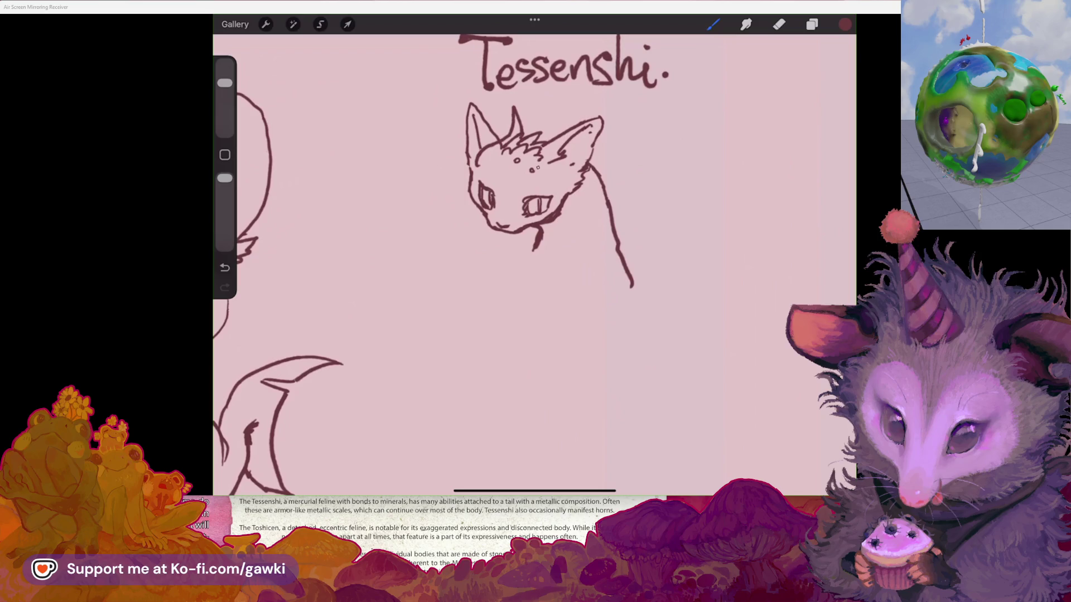
left_click_drag(552, 165, 548, 175)
left_click_drag(551, 131, 546, 159)
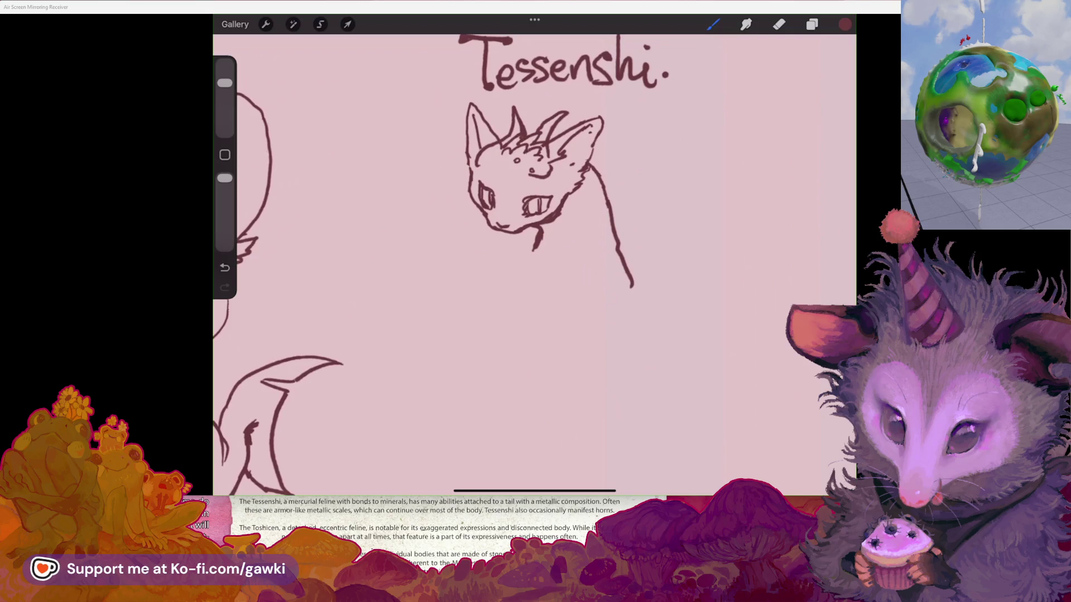
left_click_drag(535, 150, 528, 177)
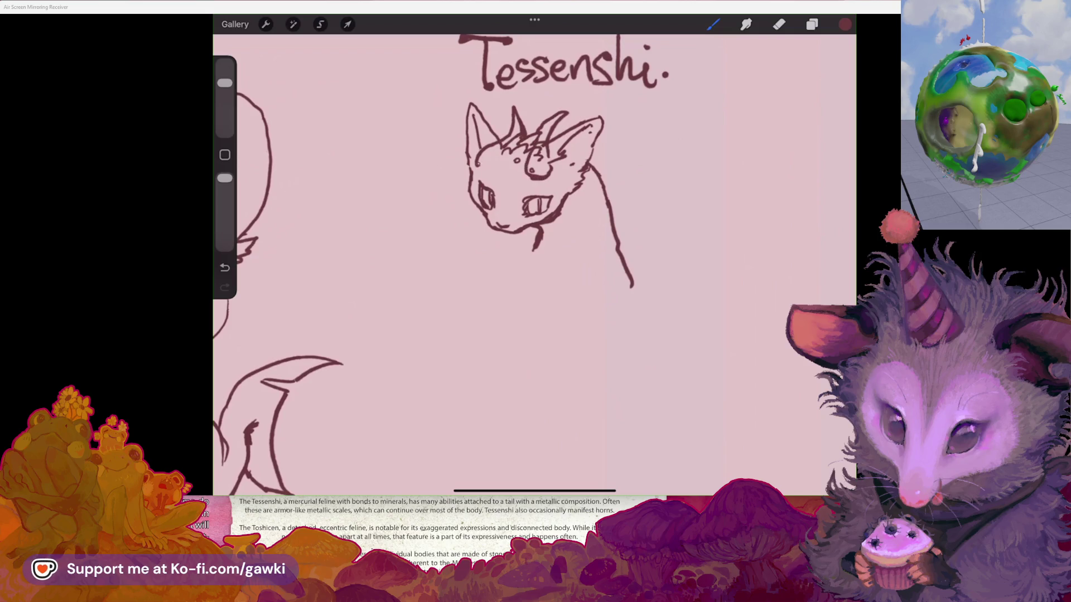
key("e")
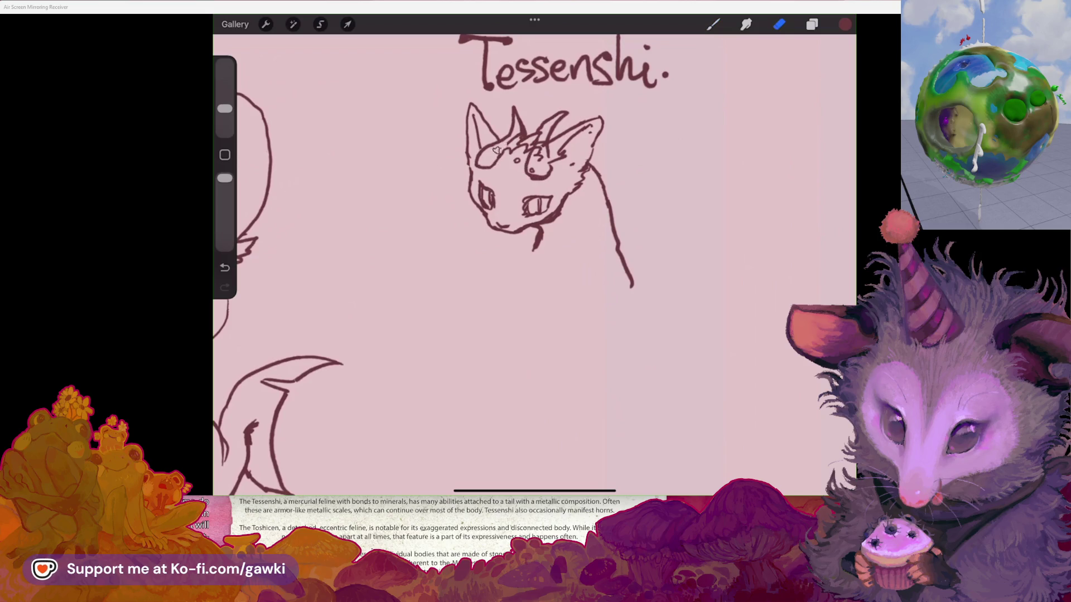
mouse_move(541, 146)
left_mouse_down()
mouse_move(531, 168)
mouse_move(542, 170)
left_mouse_up()
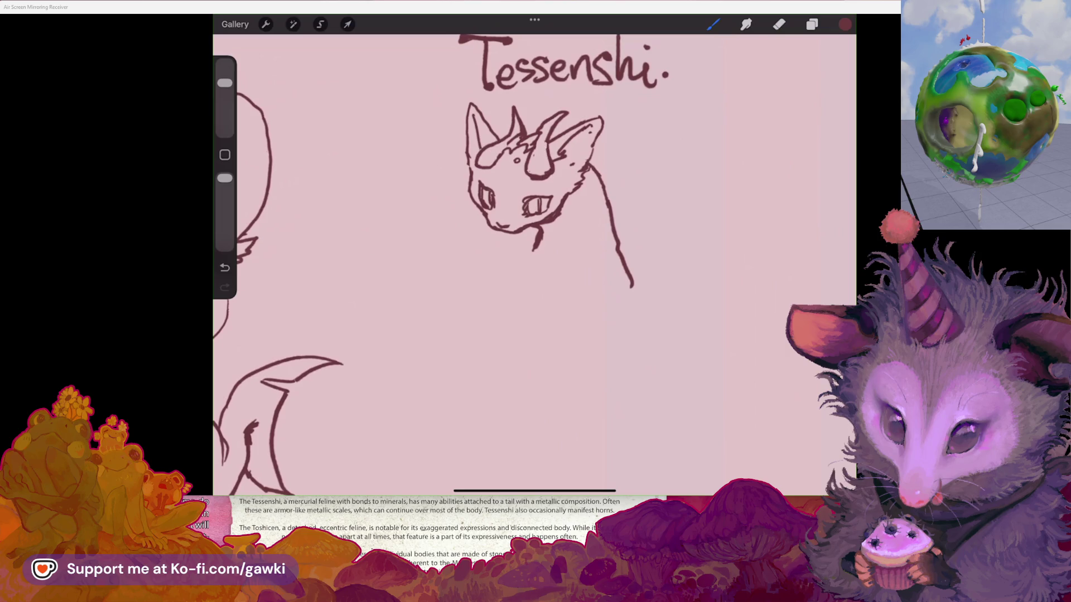
Step: Erase the neck line and stray cheek marks beside the Tessenshi head
scroll(535, 262, "down", 3)
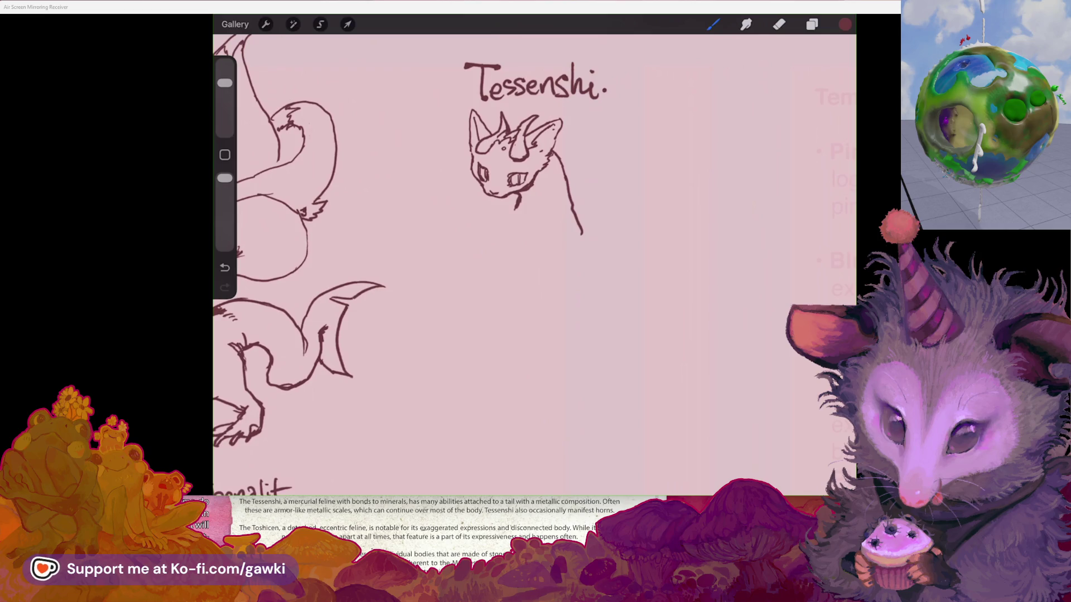
scroll(524, 168, "up", 3)
key("e")
scroll(510, 159, "down", 2)
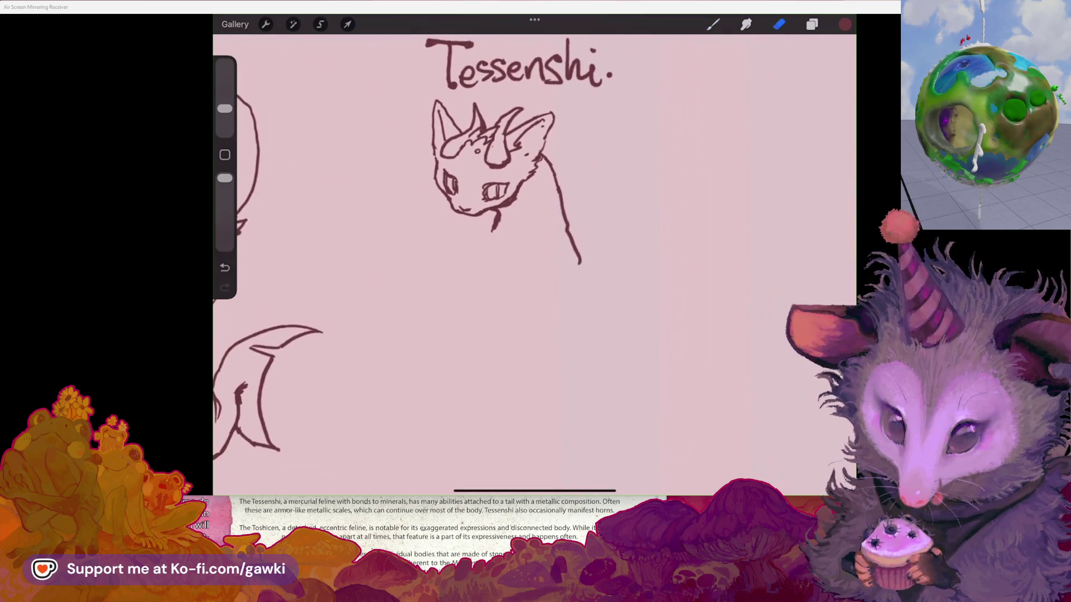
mouse_move(522, 196)
left_mouse_down()
mouse_move(527, 167)
mouse_move(552, 151)
mouse_move(570, 229)
left_mouse_up()
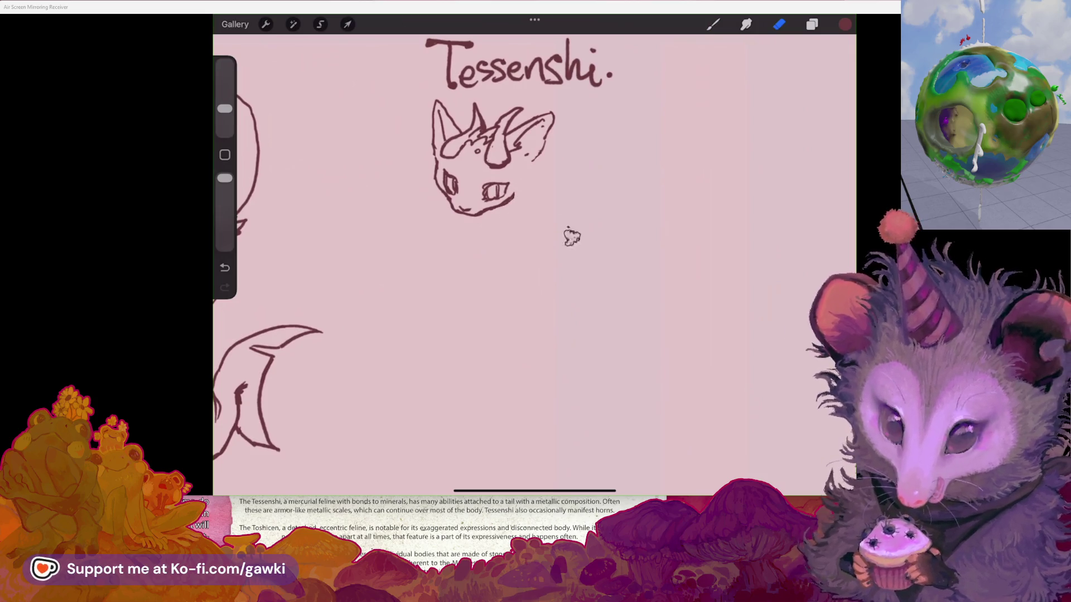
key("b")
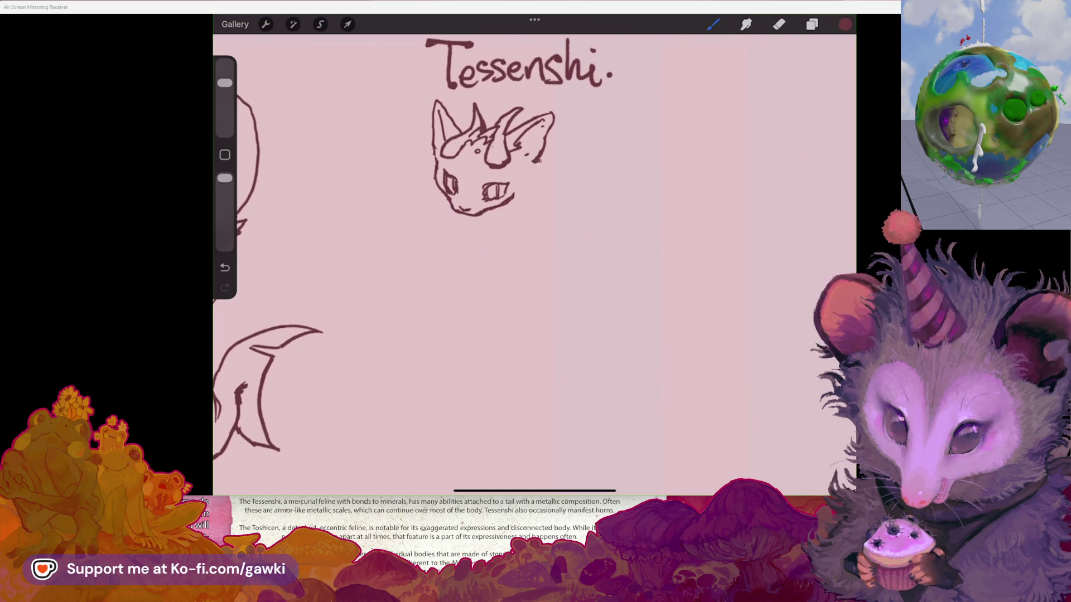
Step: Undo the last stroke and draw a new line down the cat's cheek
scroll(502, 156, "up", 2)
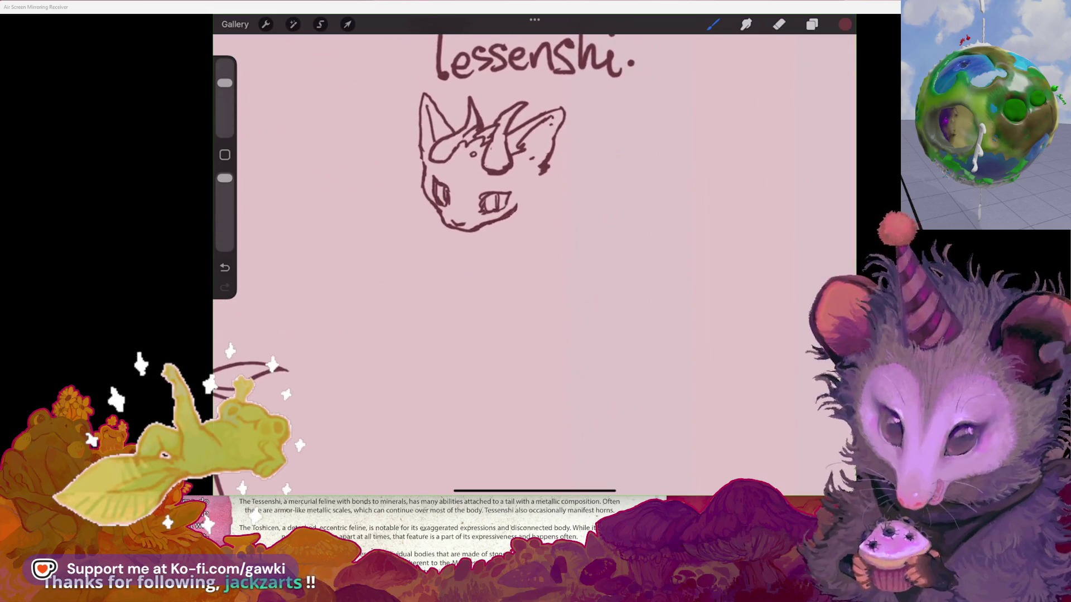
key("ctrl+z")
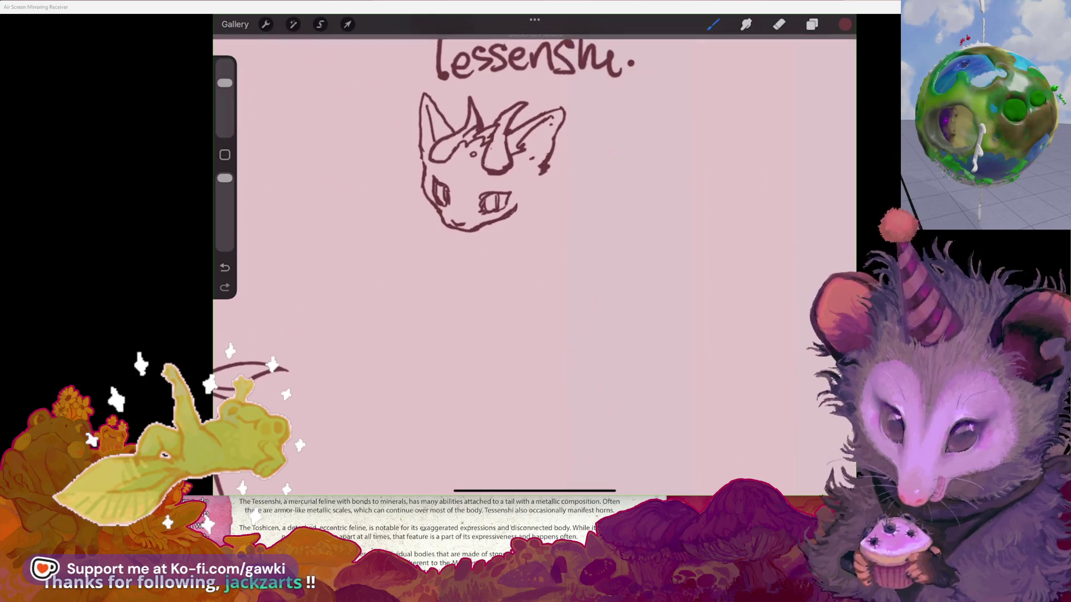
left_click_drag(551, 155, 572, 191)
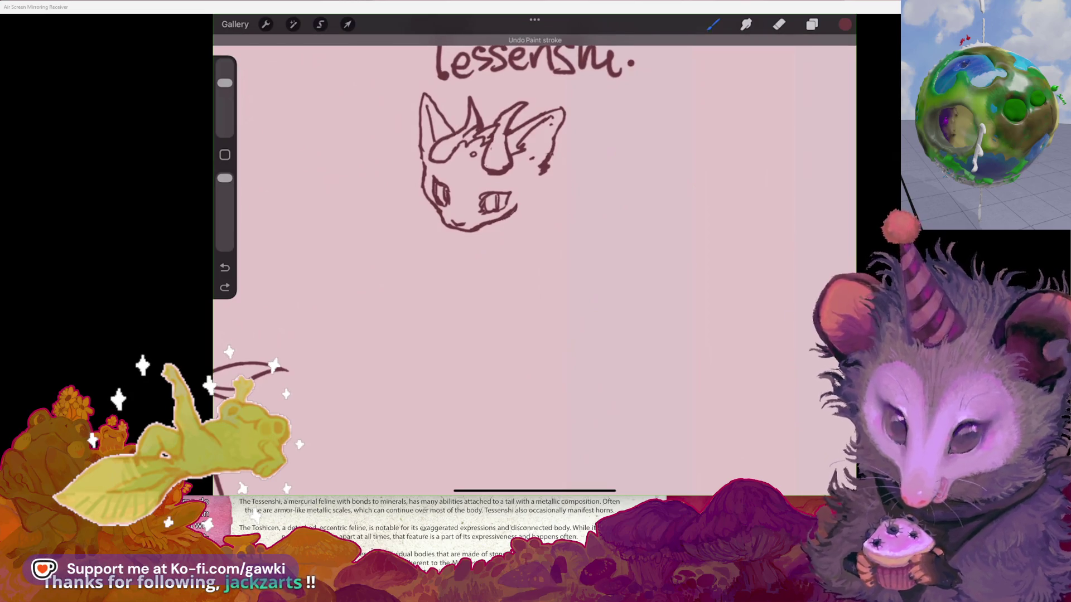
scroll(530, 167, "down", 2)
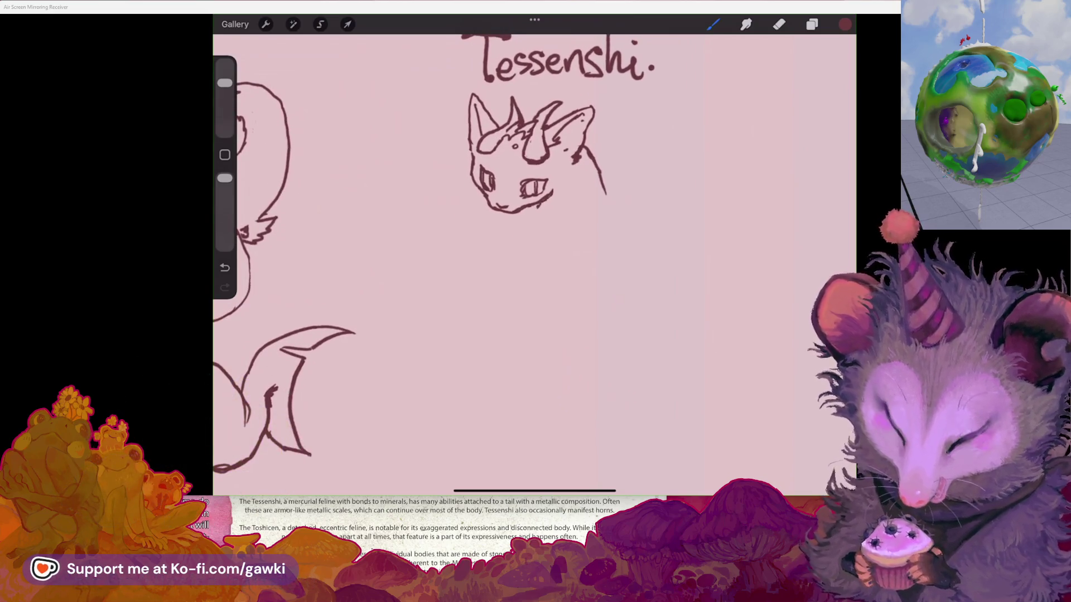
scroll(534, 251, "down", 1)
Step: Erase part of the stroke right of the ear and undo the trial neck strokes
left_click(778, 24)
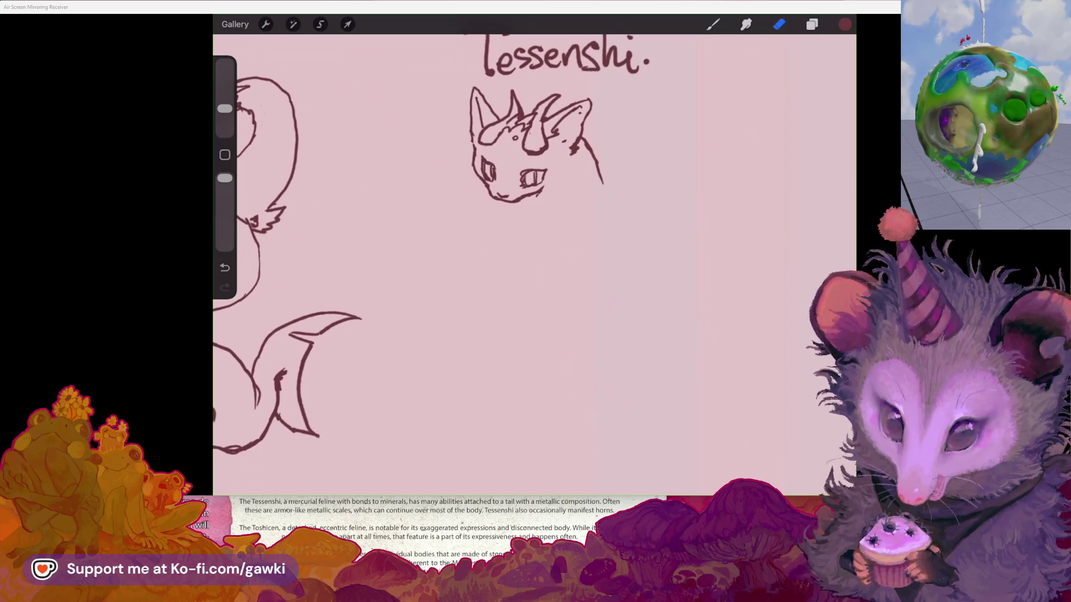
scroll(534, 251, "down", 3)
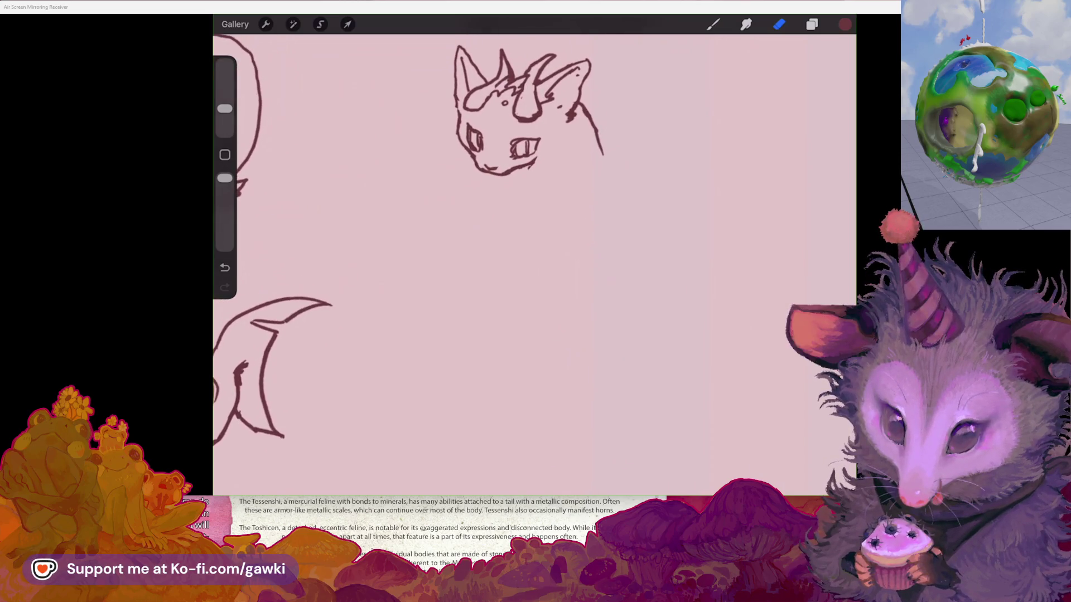
left_click(779, 24)
mouse_move(592, 107)
left_mouse_down()
mouse_move(594, 128)
mouse_move(608, 120)
left_mouse_up()
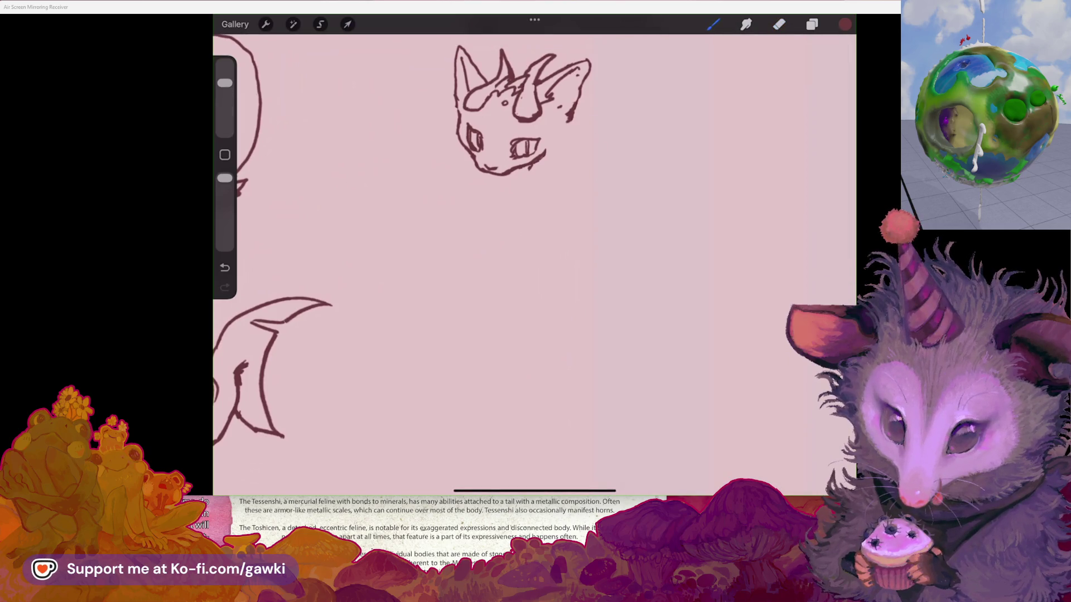
key("ctrl+z")
left_click_drag(574, 105, 605, 221)
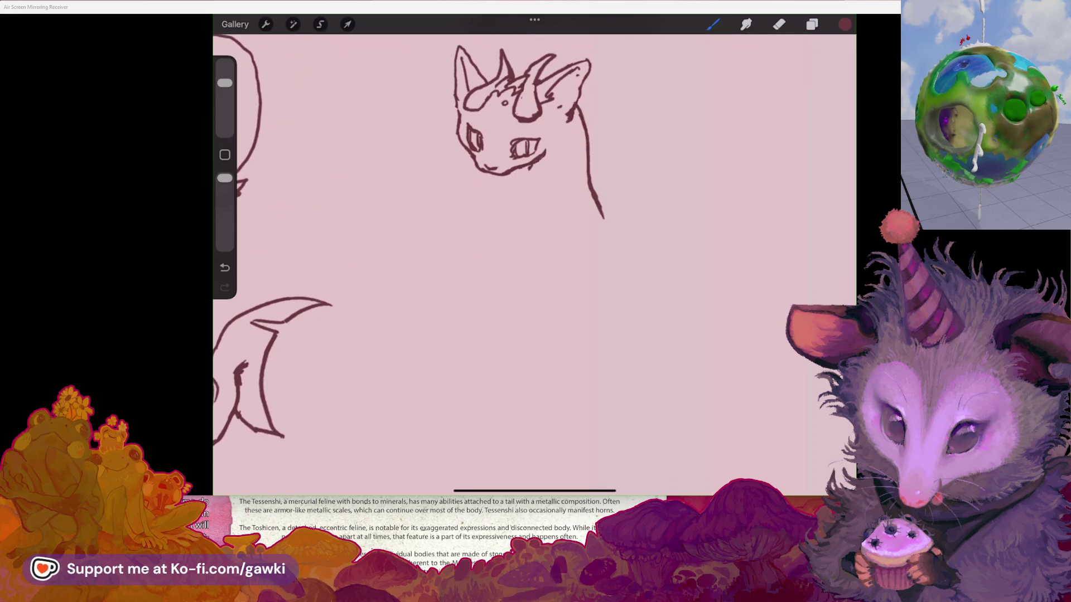
scroll(534, 262, "down", 3)
key("ctrl+z")
key("ctrl+z")
scroll(535, 262, "up", 2)
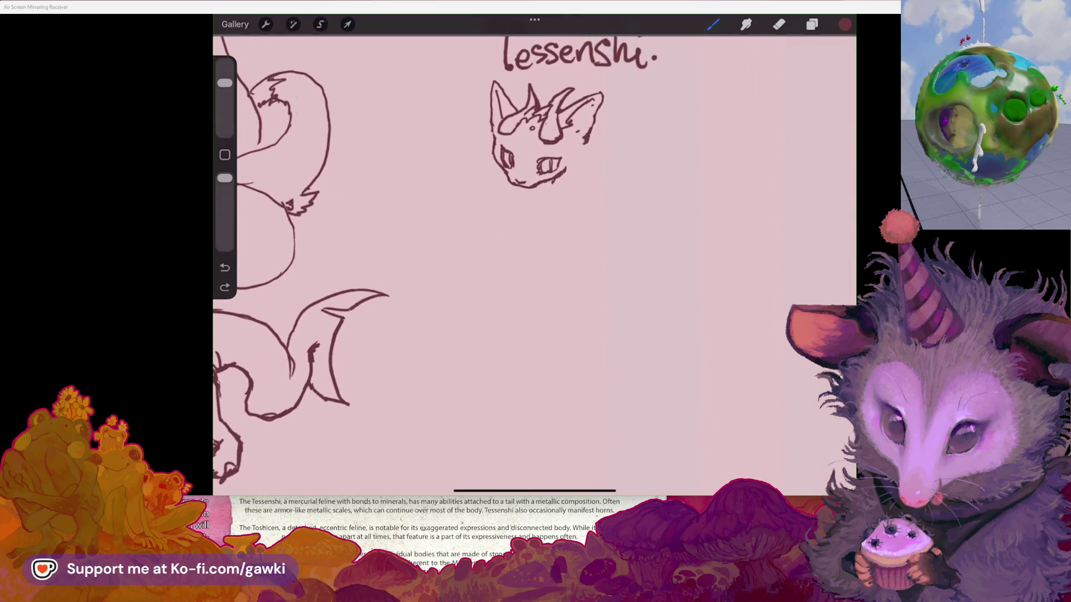
Step: Try neck lines below the head, undoing the strokes that don't fit
left_click_drag(591, 132, 583, 185)
key("ctrl+z")
mouse_move(527, 191)
left_mouse_down()
mouse_move(530, 233)
mouse_move(558, 274)
left_mouse_up()
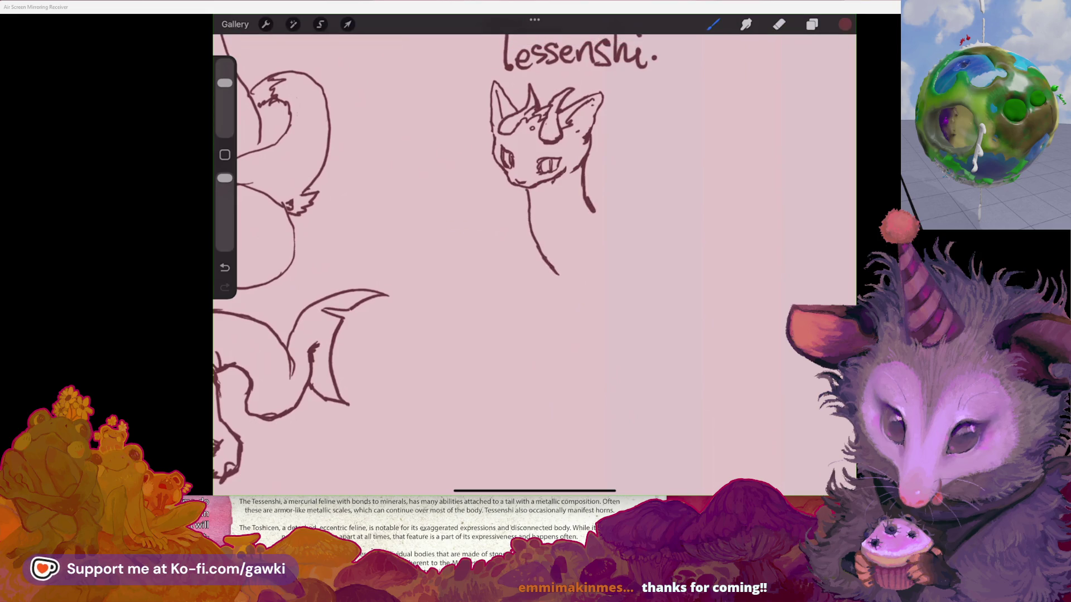
key("ctrl+z")
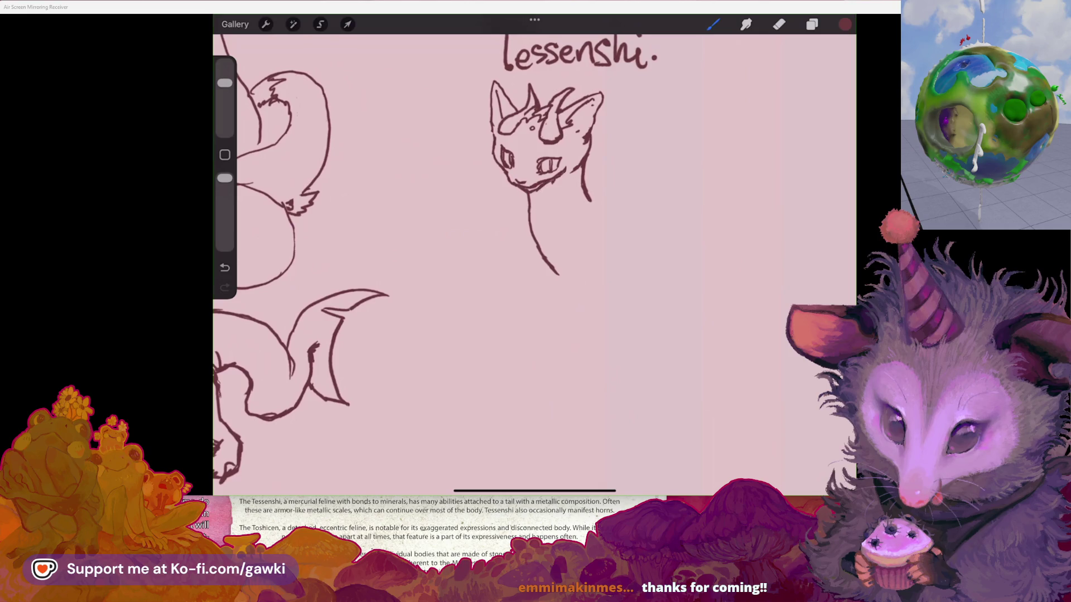
Step: Draw whiskers on the left and right sides of the cat's face
key("b")
mouse_move(507, 174)
left_mouse_down()
mouse_move(466, 178)
mouse_move(468, 151)
left_mouse_up()
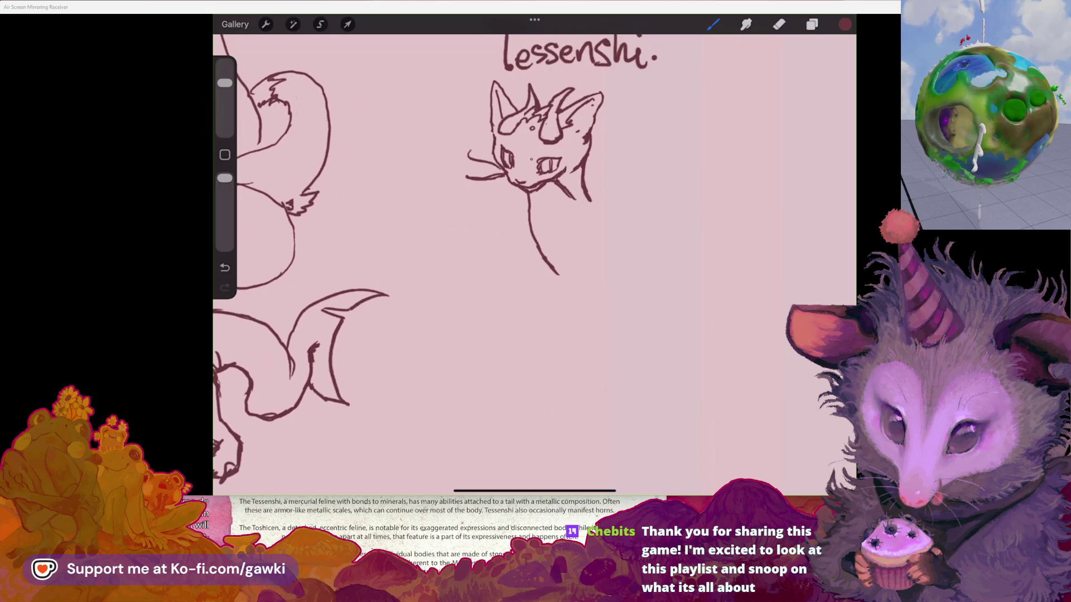
mouse_move(545, 186)
left_mouse_down()
mouse_move(563, 207)
mouse_move(546, 217)
left_mouse_up()
scroll(534, 257, "down", 3)
scroll(534, 256, "up", 3)
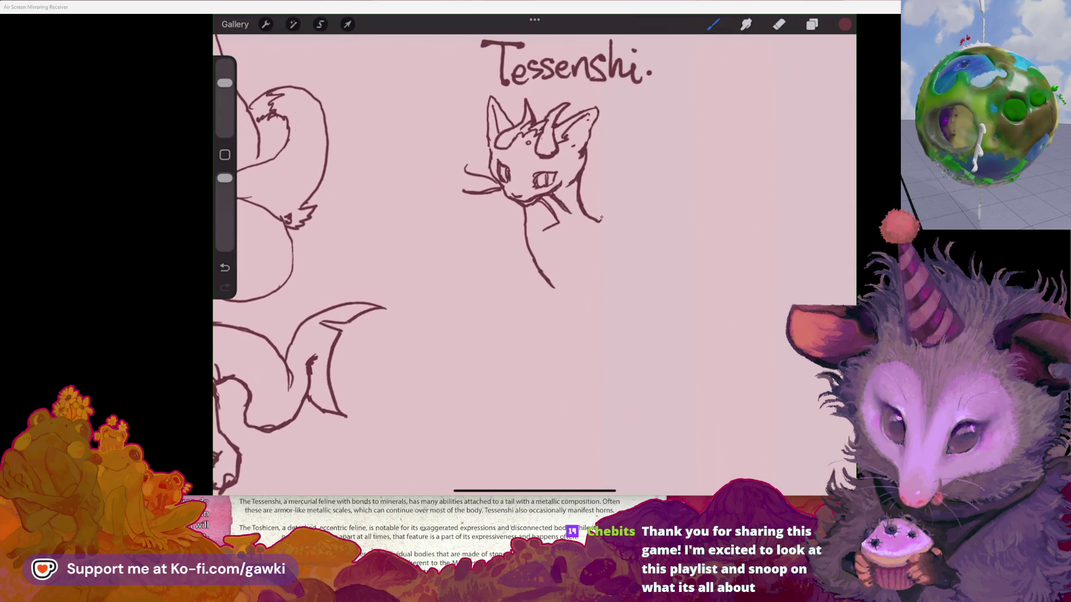
Step: Extend a short shoulder stroke to the right, undoing and redoing the back line
left_click_drag(600, 220, 617, 223)
scroll(534, 256, "down", 2)
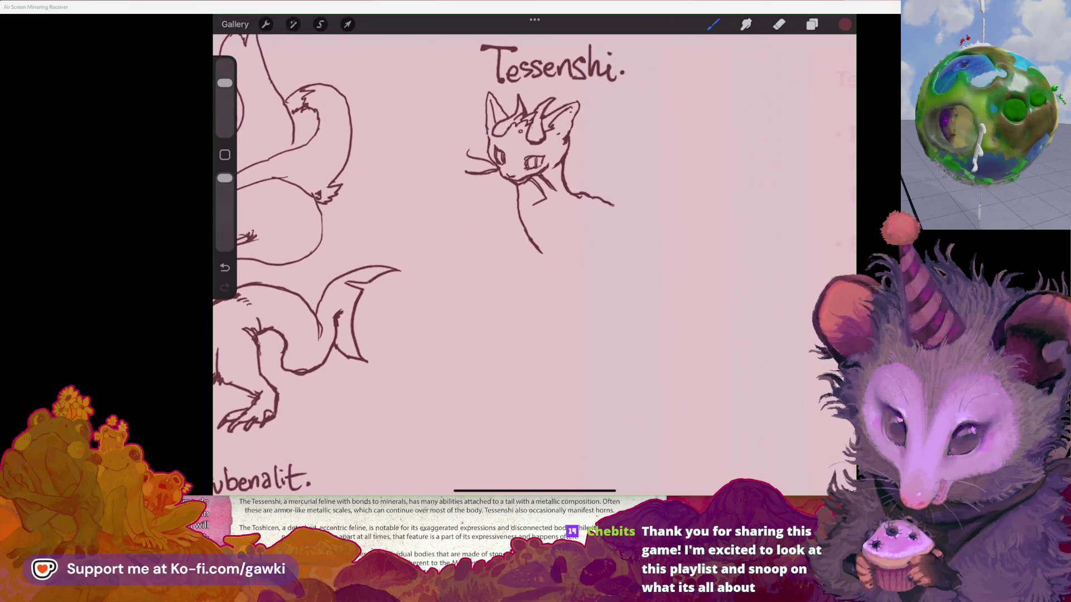
key("ctrl+z")
left_click_drag(574, 196, 611, 216)
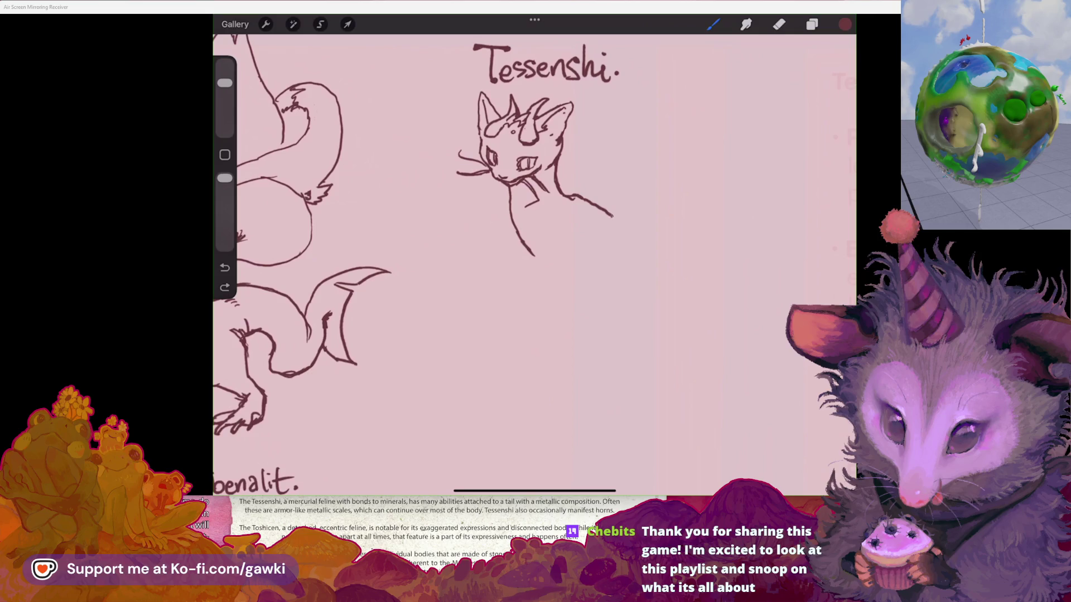
scroll(534, 257, "down", 2)
key("ctrl+z")
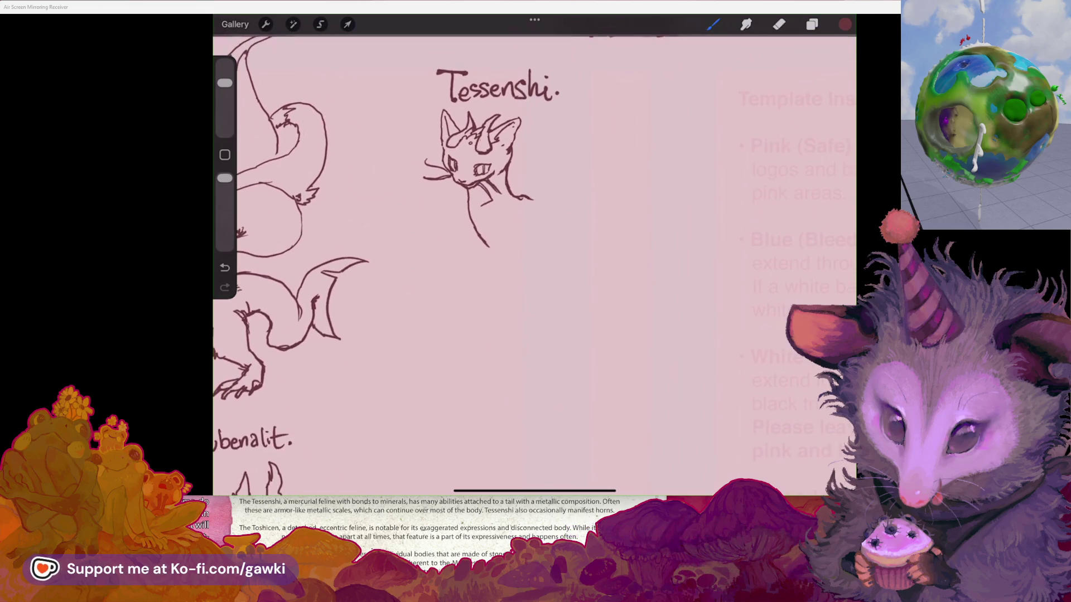
left_click(225, 287)
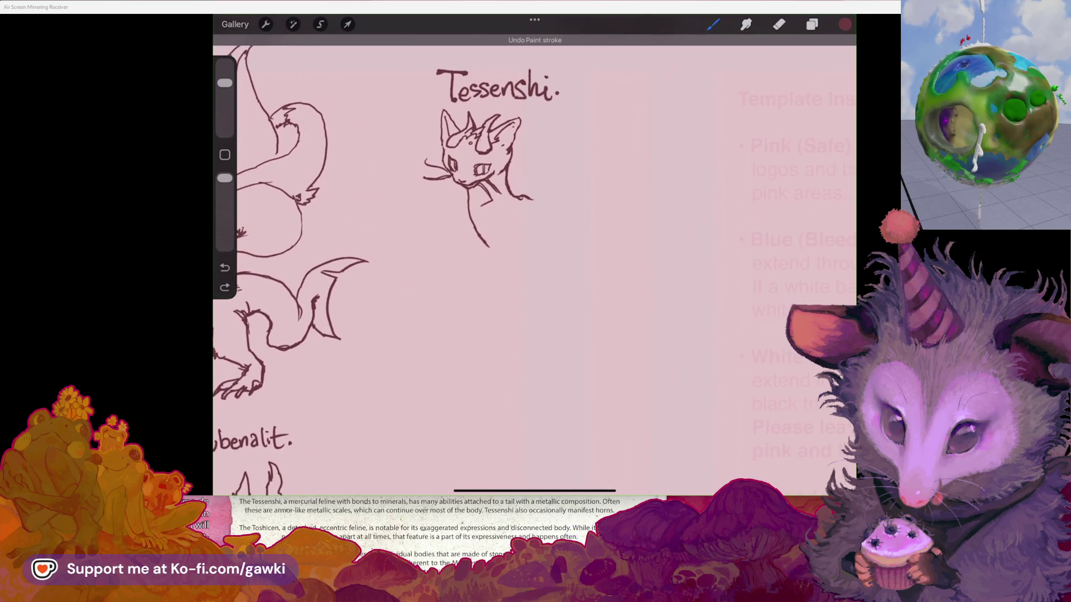
Step: Continue the back curve downward and try front leg strokes, undoing the misfires
left_click_drag(565, 233, 573, 275)
scroll(535, 257, "up", 2)
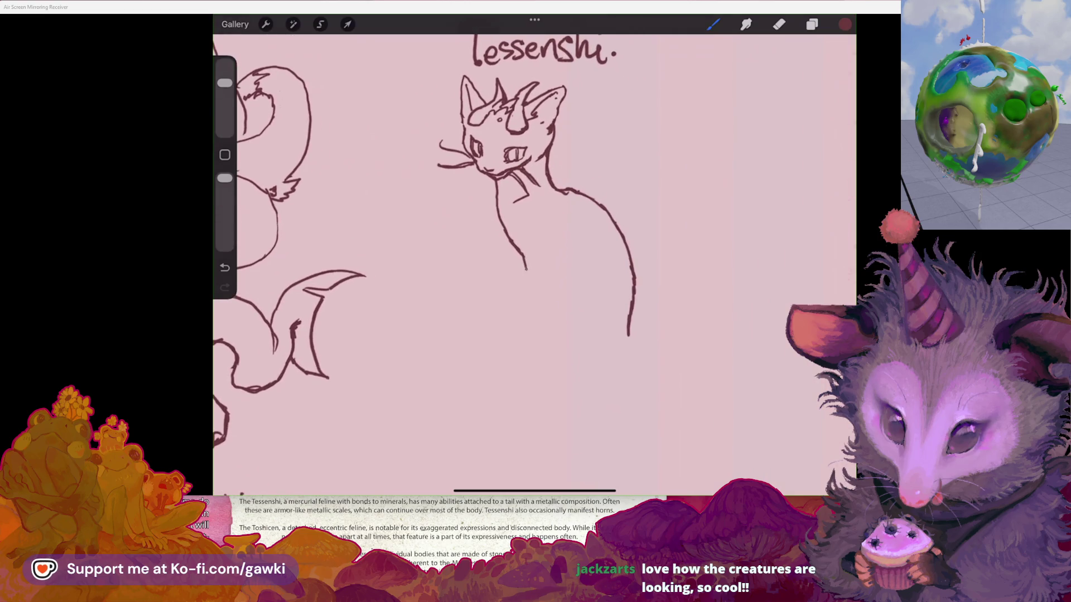
key("ctrl+z")
mouse_move(527, 287)
left_mouse_down()
mouse_move(533, 304)
mouse_move(554, 291)
left_mouse_up()
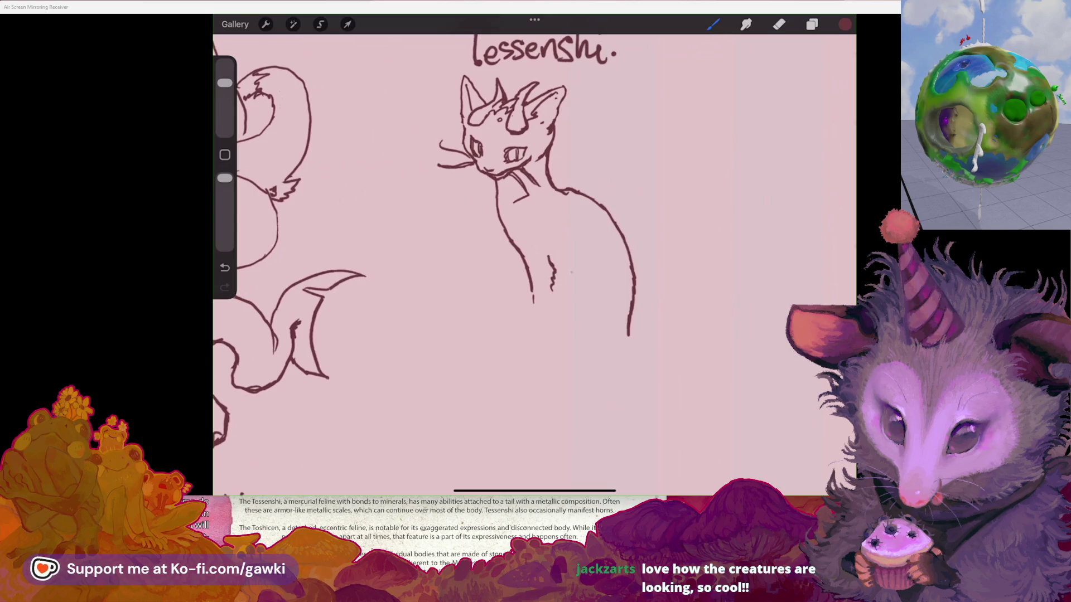
scroll(534, 256, "down", 2)
key("ctrl+z")
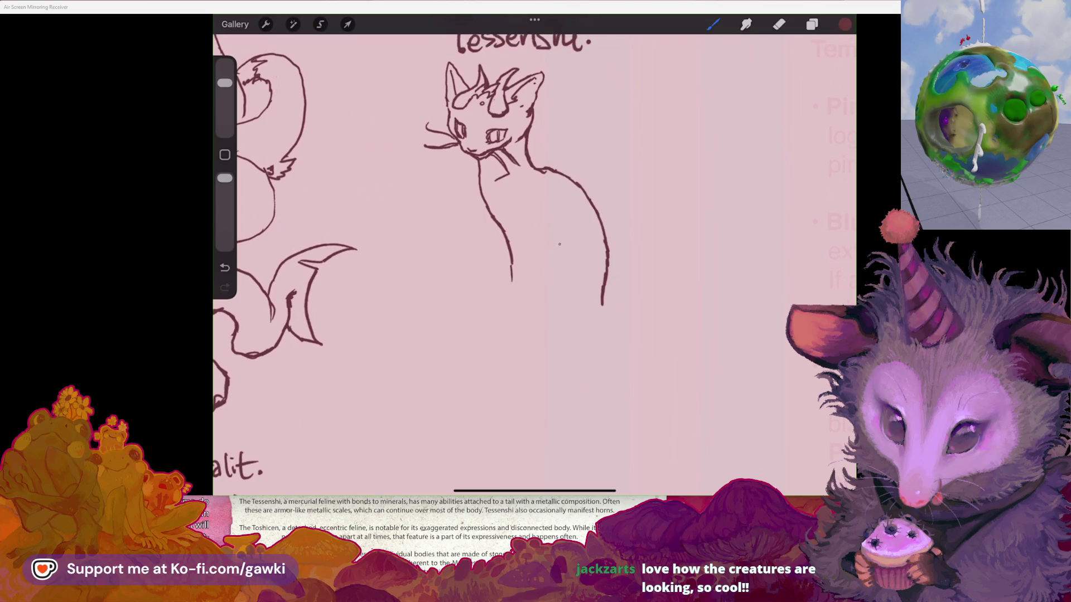
left_click_drag(523, 246, 537, 286)
key("ctrl+z")
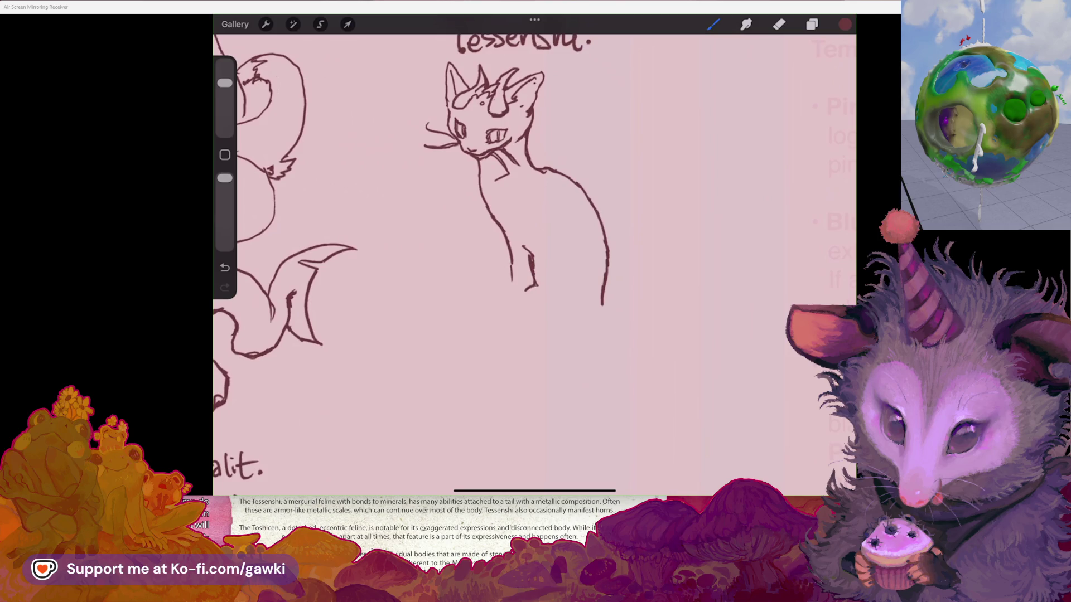
Step: Draw the cat's front foot and a scale curl on the shoulder
scroll(502, 167, "down", 1)
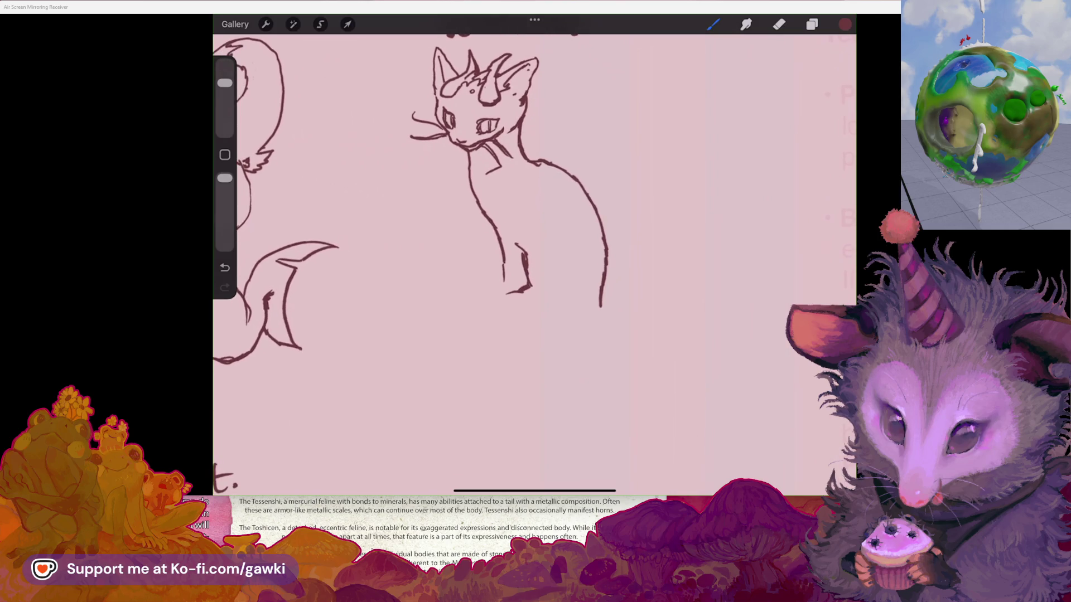
mouse_move(515, 293)
left_mouse_down()
mouse_move(486, 321)
mouse_move(516, 356)
left_mouse_up()
scroll(502, 223, "up", 2)
scroll(502, 224, "down", 2)
scroll(502, 223, "up", 3)
left_click(779, 24)
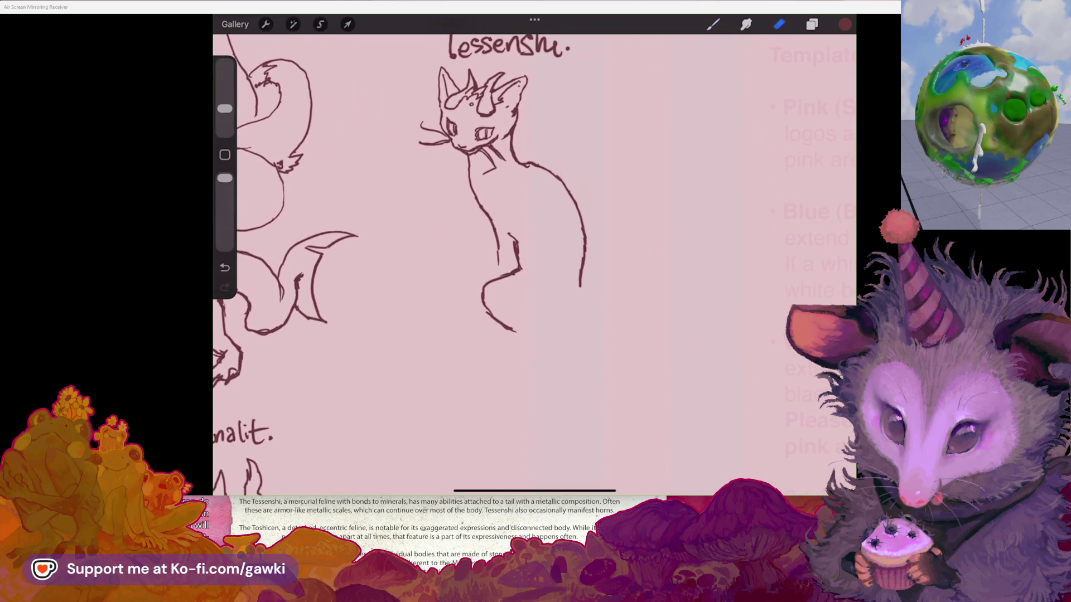
left_click(713, 24)
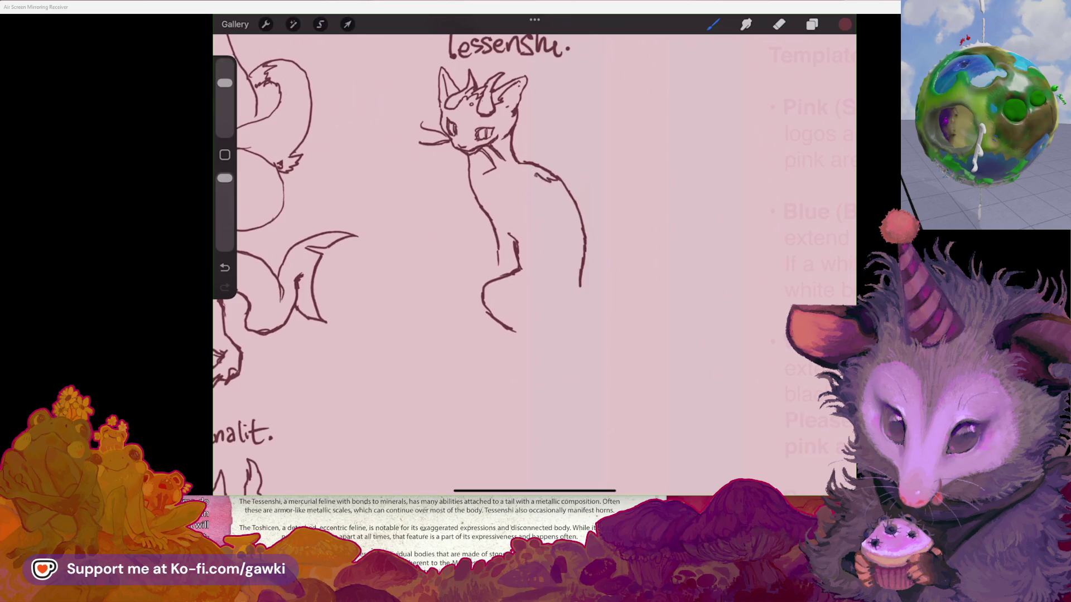
mouse_move(530, 191)
left_mouse_down()
mouse_move(522, 194)
mouse_move(561, 204)
mouse_move(567, 191)
mouse_move(554, 211)
mouse_move(503, 216)
mouse_move(508, 242)
left_mouse_up()
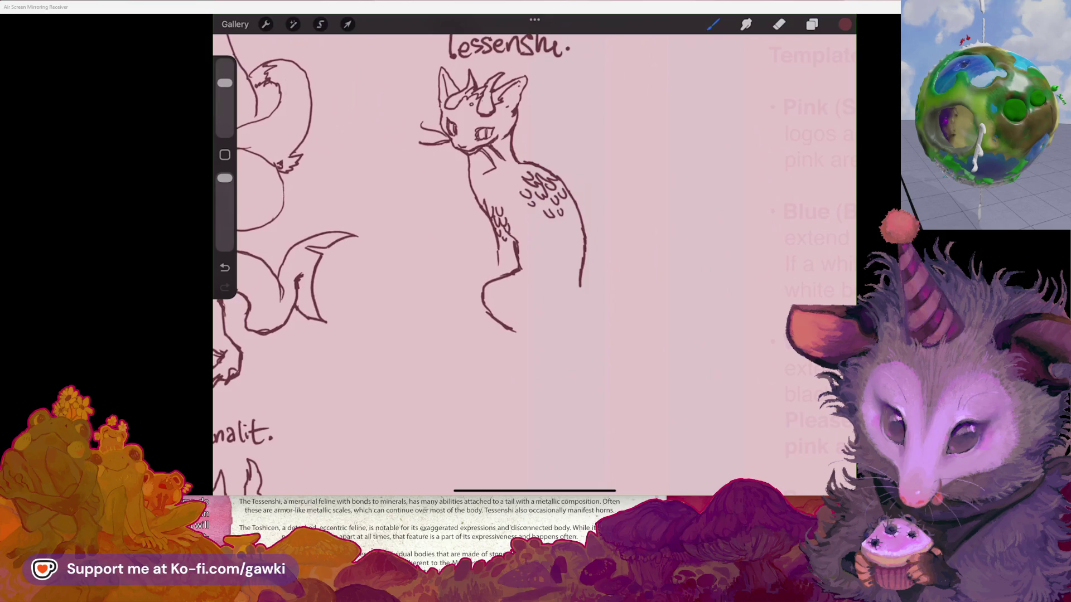
Step: Add a chest scale curl and redraw the bottom and lower-left outline to meet the neck
scroll(502, 184, "down", 1)
mouse_move(574, 253)
left_mouse_down()
mouse_move(590, 265)
mouse_move(587, 300)
left_mouse_up()
scroll(424, 223, "down", 3)
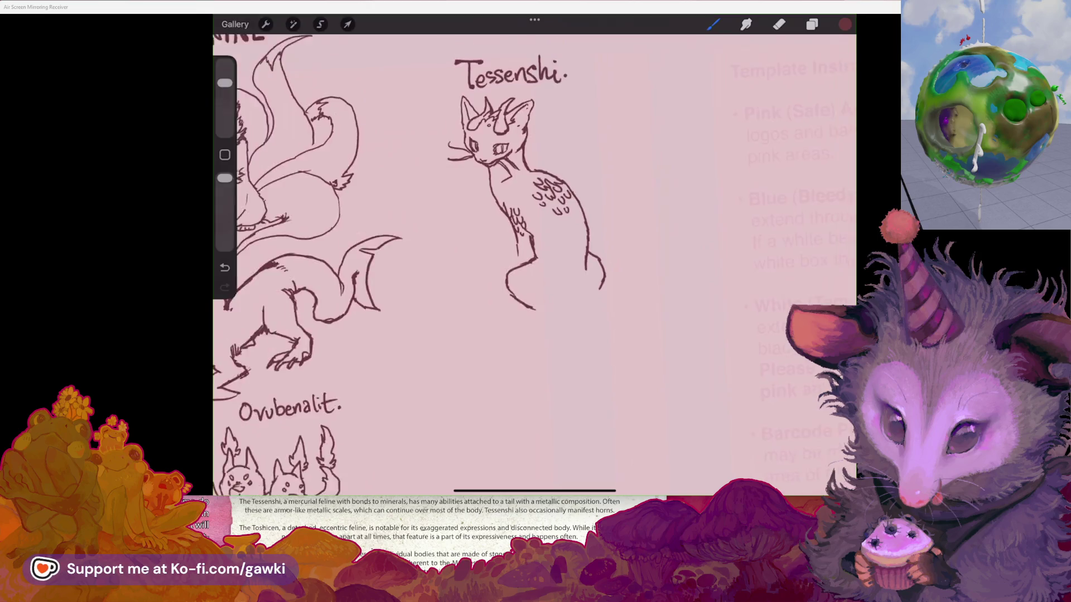
scroll(424, 223, "up", 2)
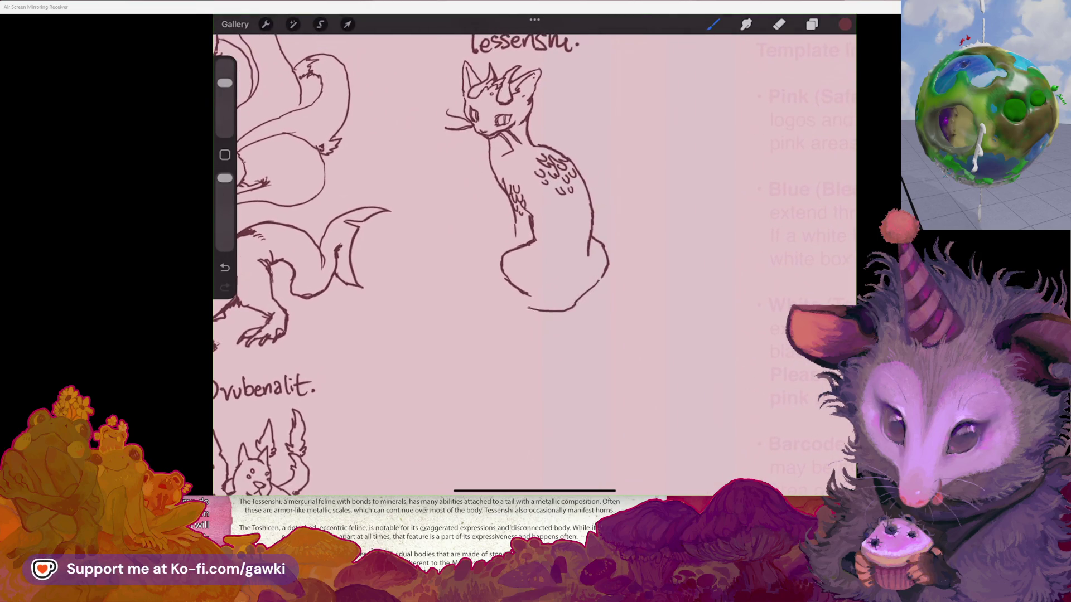
key("ctrl+z")
left_click_drag(526, 313, 575, 310)
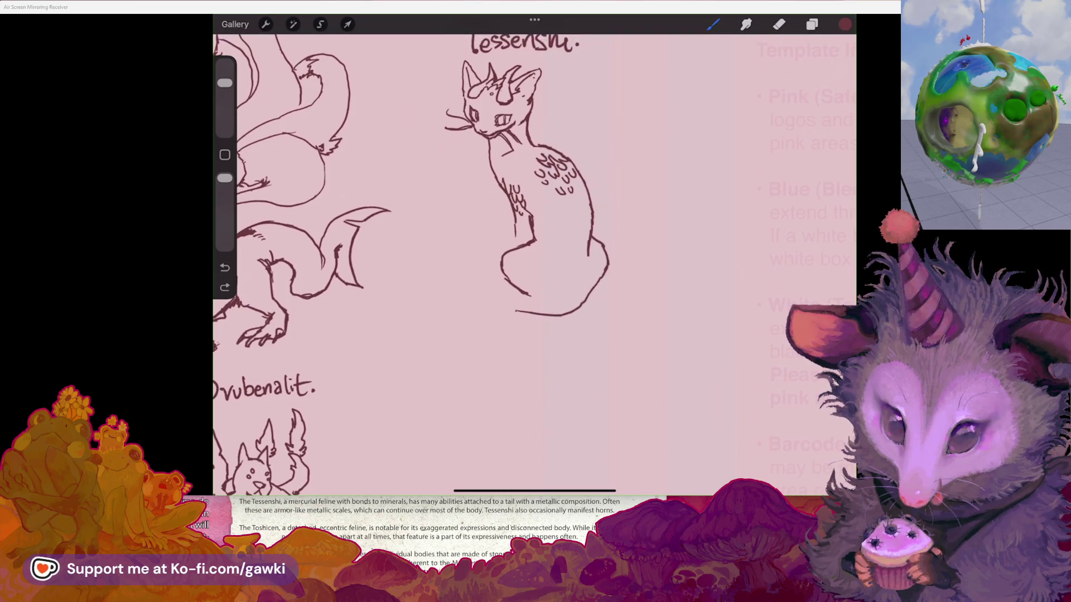
key("ctrl+z")
left_click_drag(476, 260, 479, 304)
left_click_drag(487, 204, 475, 262)
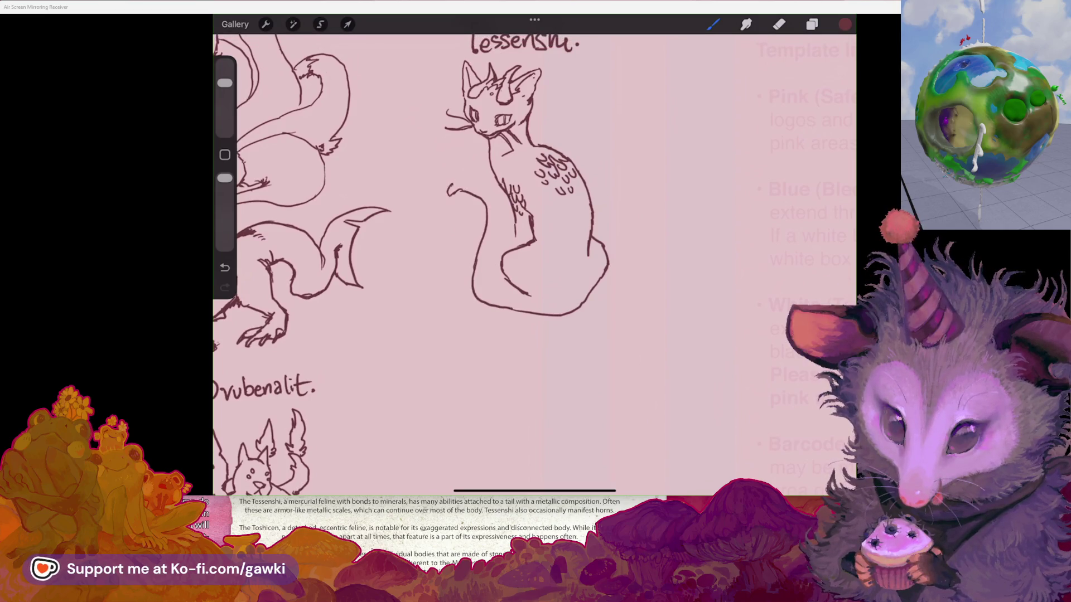
Step: Draw the tail as a long hooked curve with its tip rising upward
key("ctrl+z")
left_click_drag(443, 200, 483, 211)
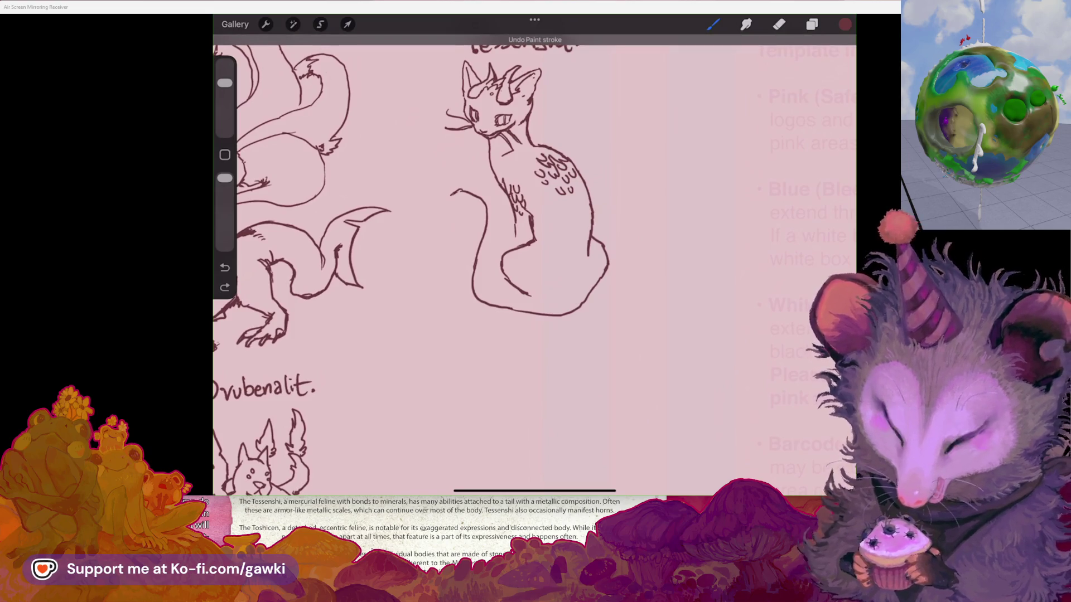
left_click_drag(454, 177, 442, 201)
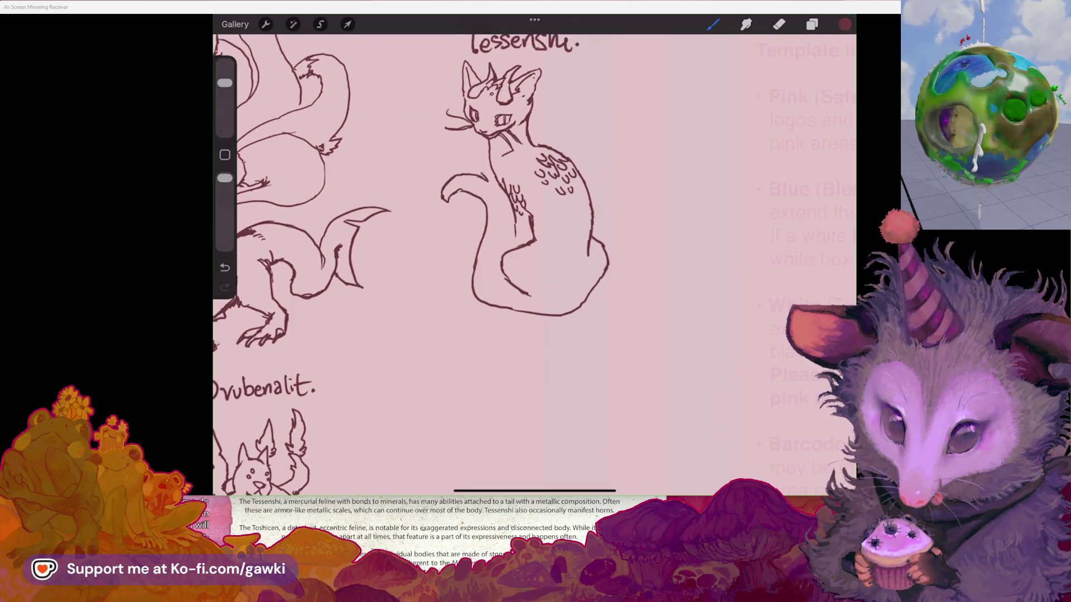